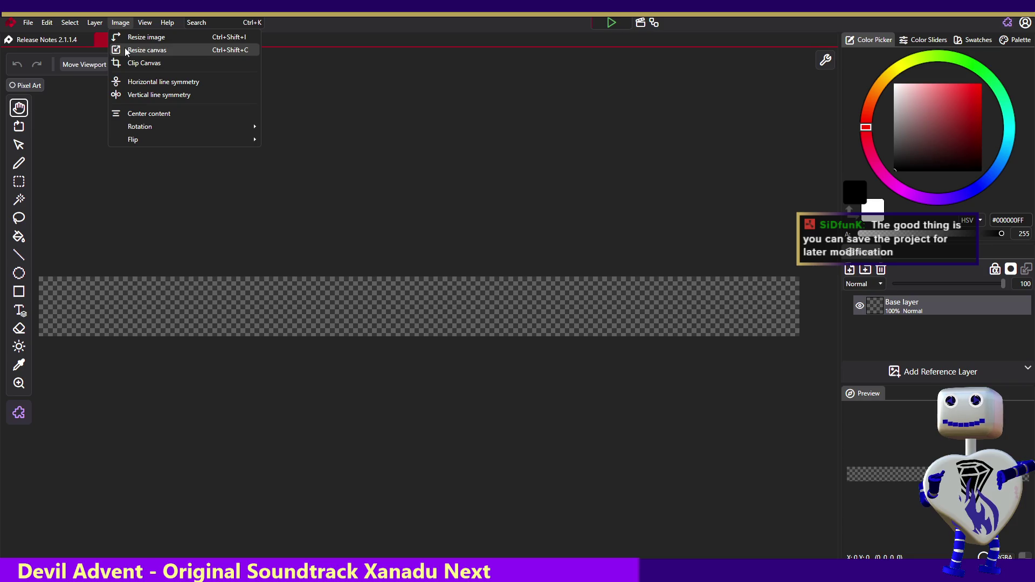
Resize the strip's canvas to 54 px wide, anchored at the centre
left_click(126, 49)
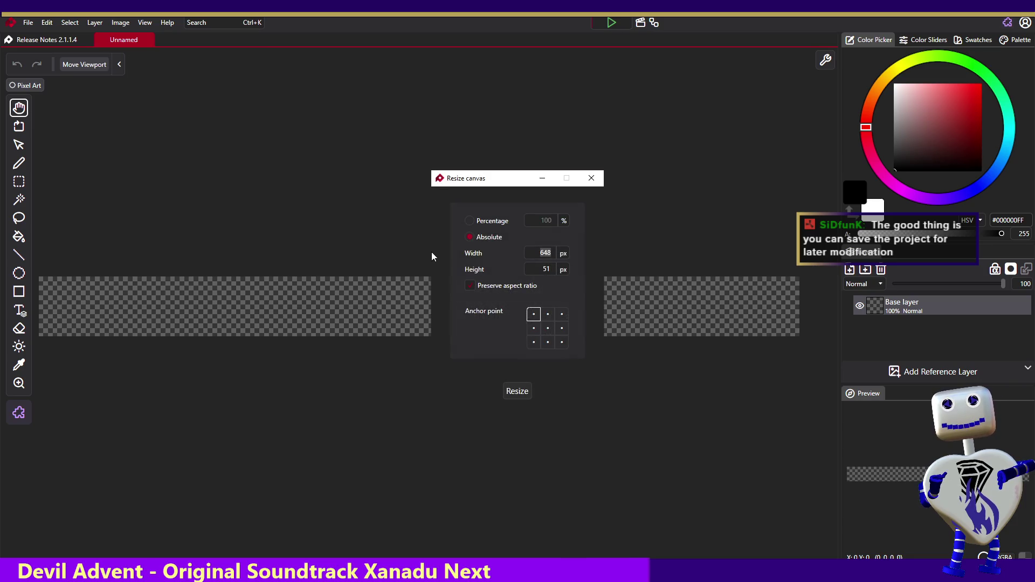
left_click(548, 327)
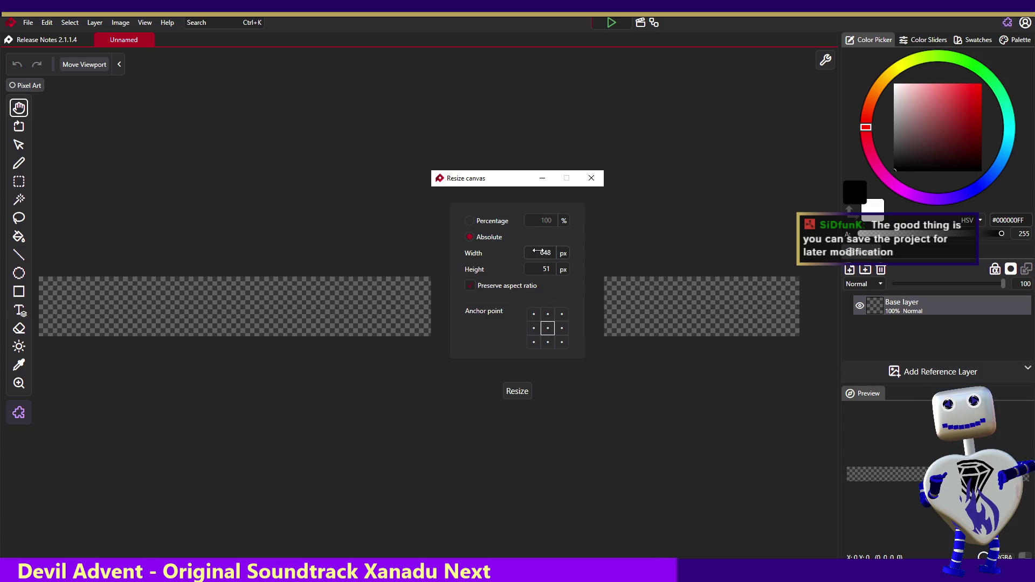
left_click_drag(543, 251, 564, 252)
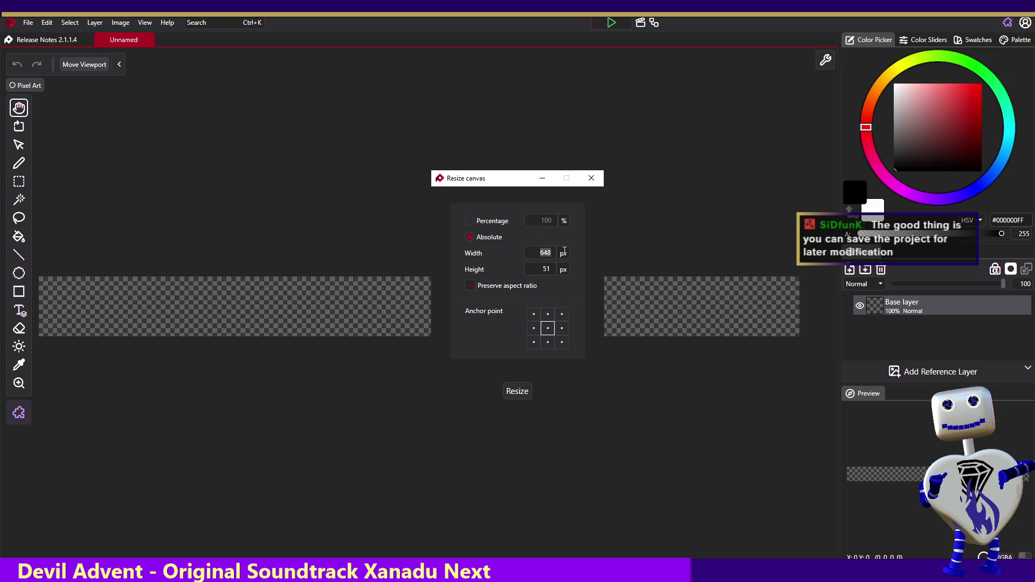
type("54")
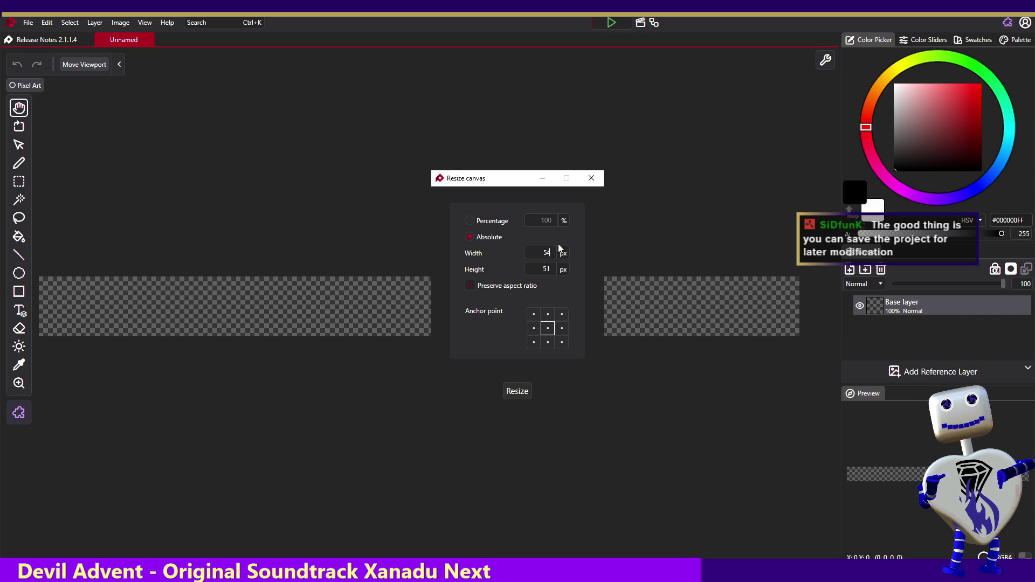
left_click(519, 392)
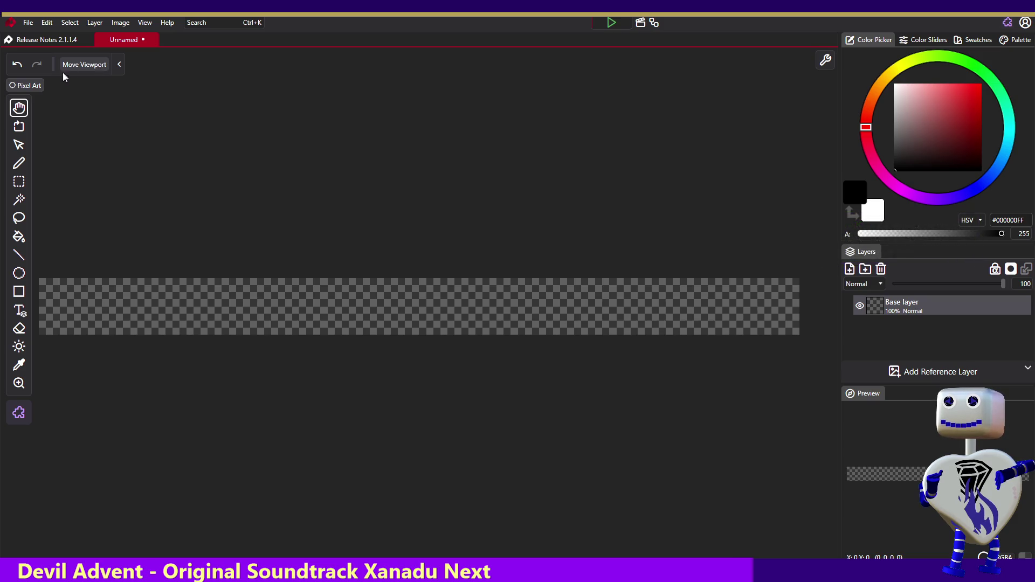
left_click(27, 22)
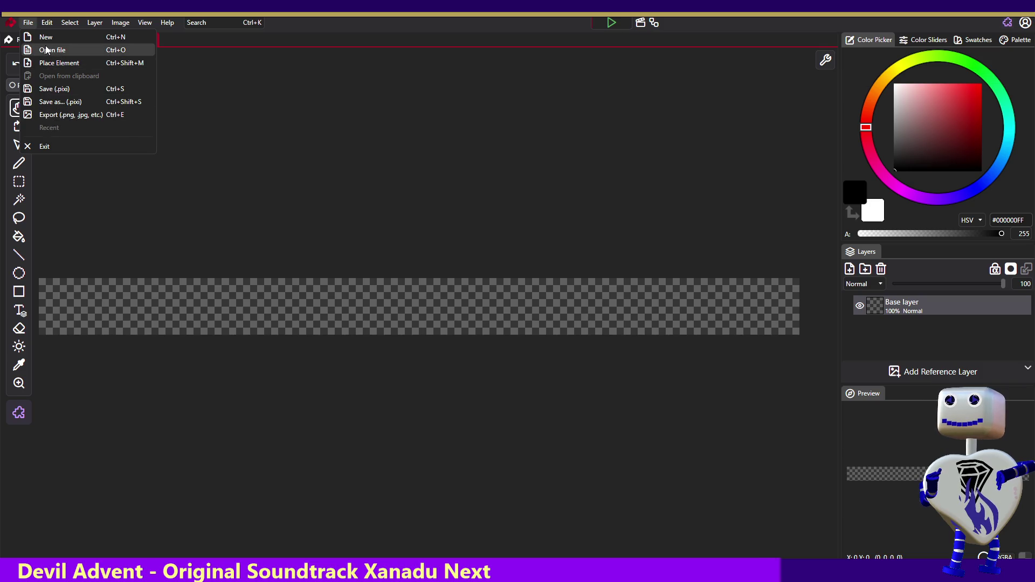
Create a new blank image 54 px wide and 51 px high
left_click(44, 38)
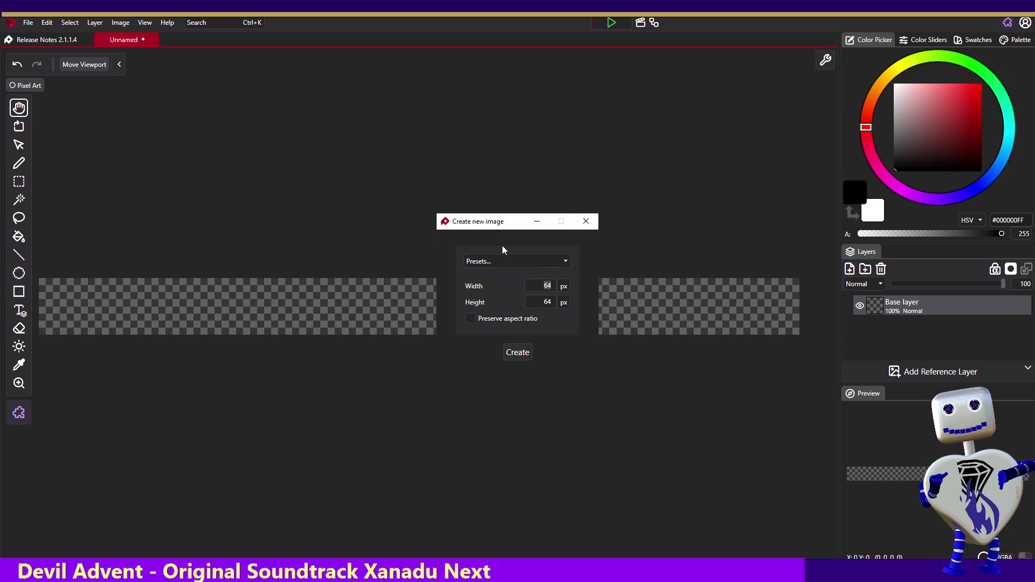
type("54")
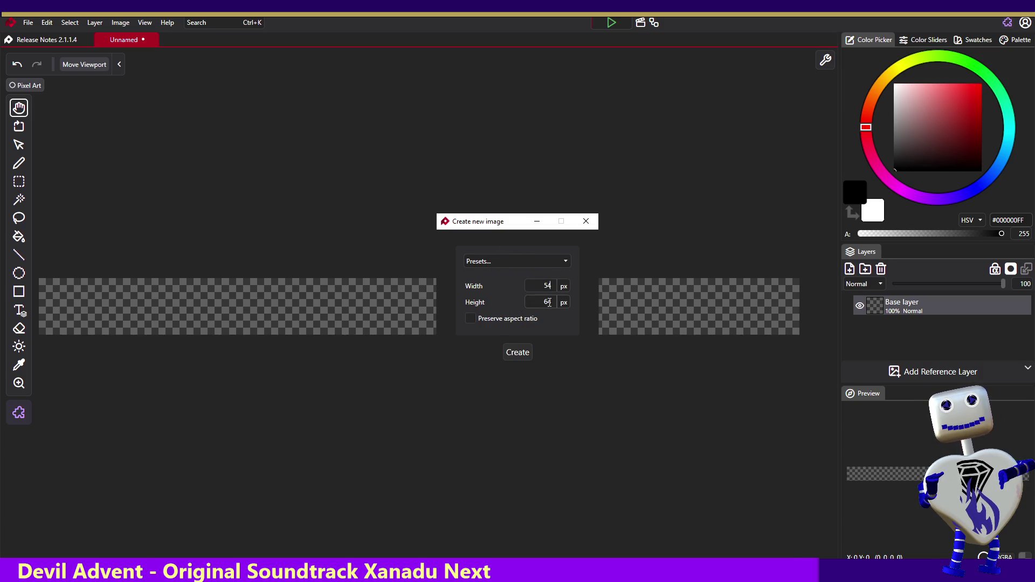
double_click(549, 302)
type("51")
key("Return")
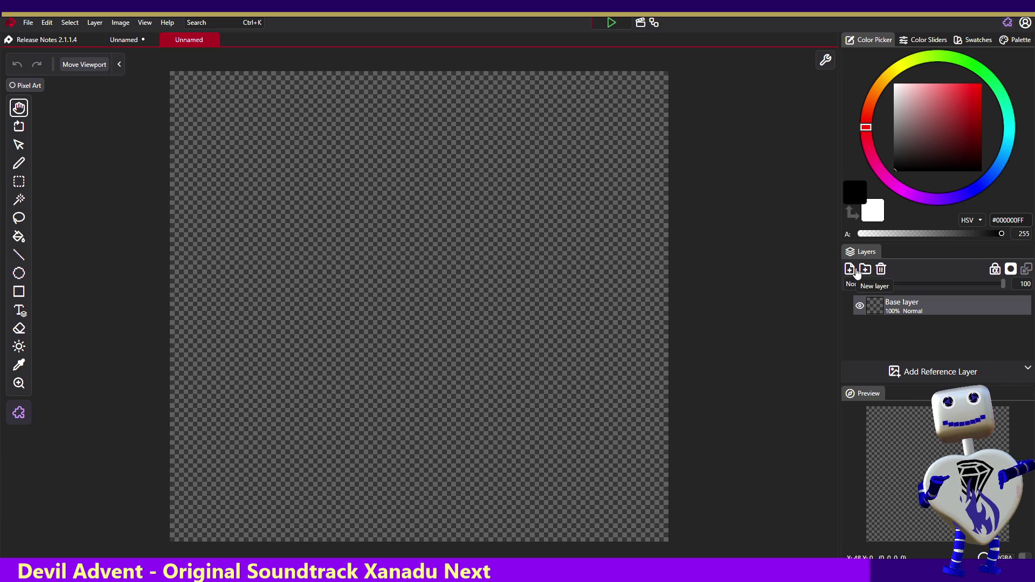
left_click(47, 23)
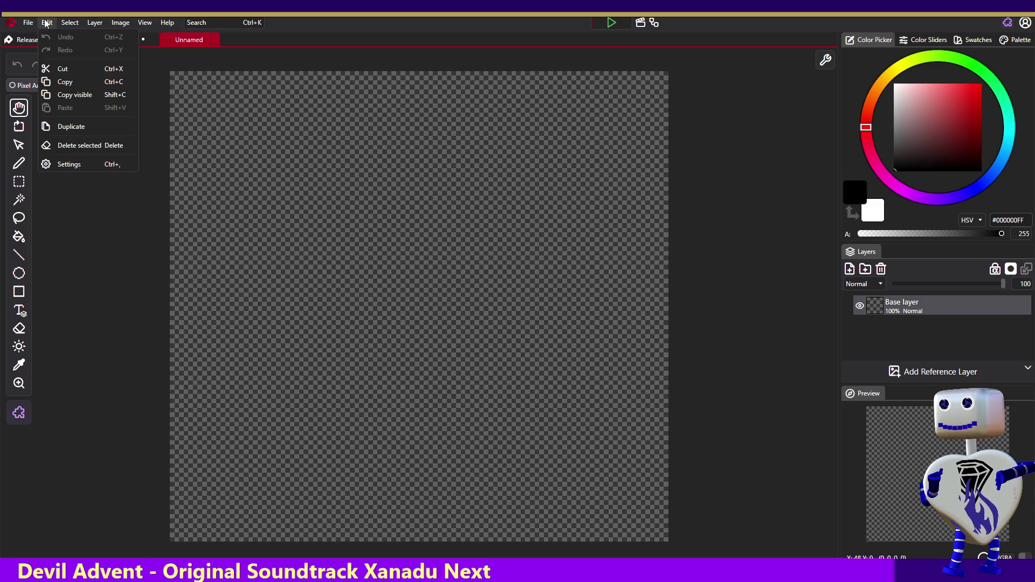
mouse_move(32, 21)
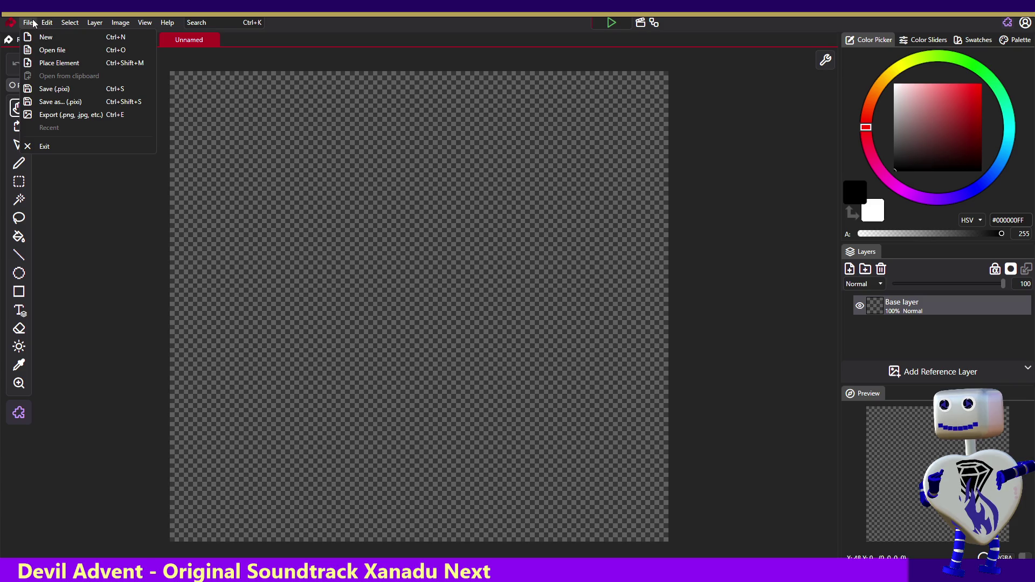
mouse_move(86, 23)
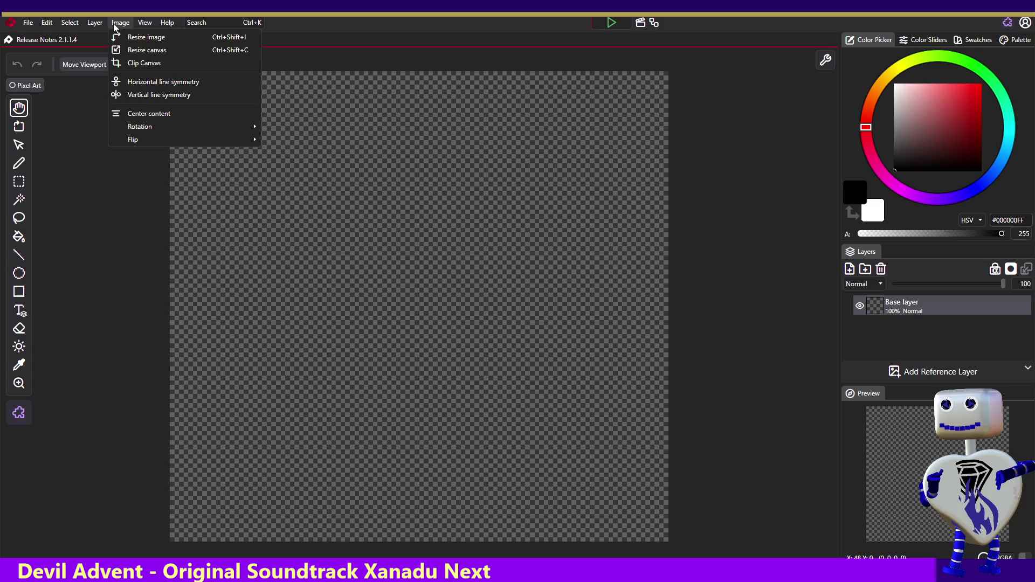
mouse_move(136, 24)
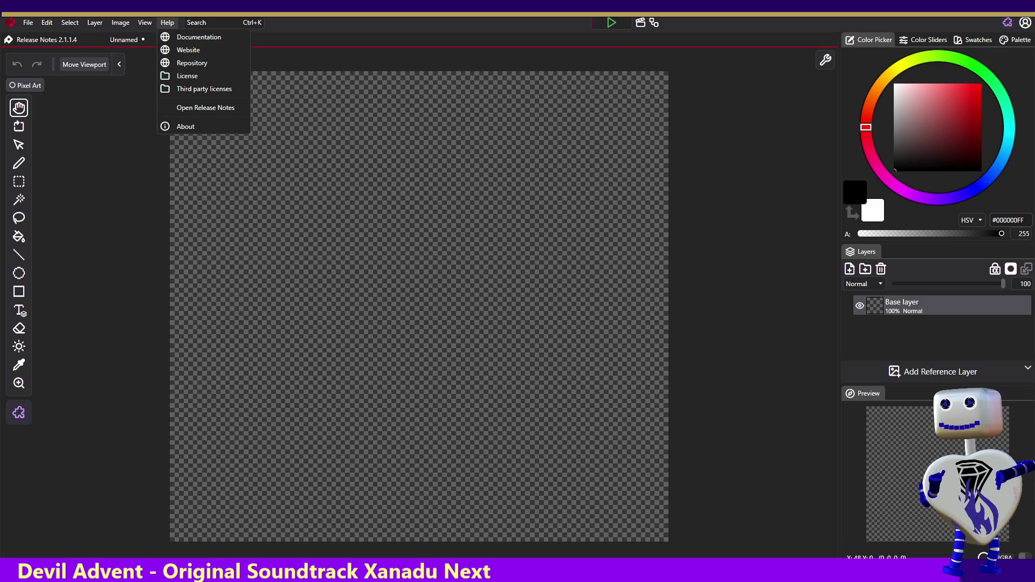
key("ctrl+n")
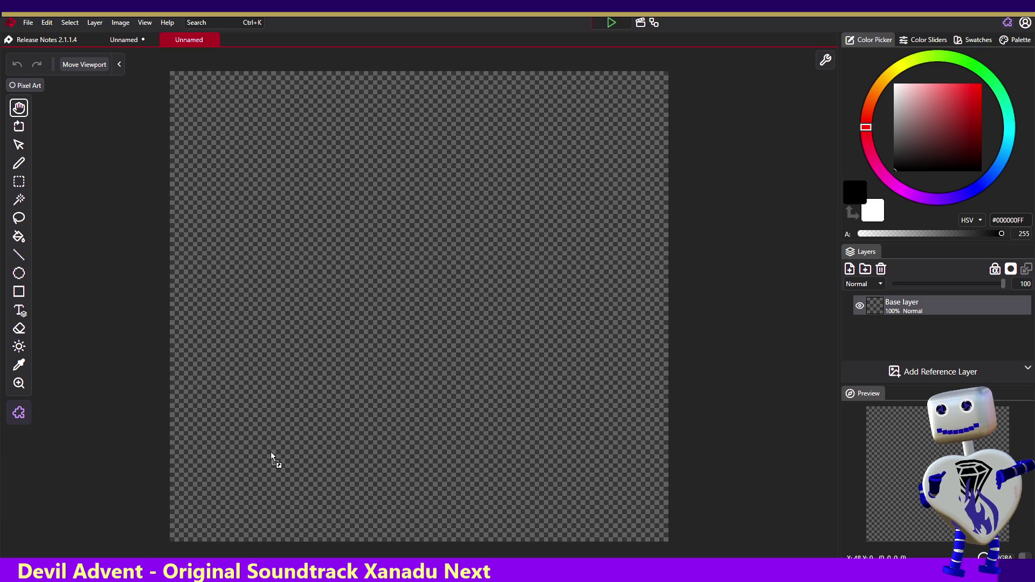
left_click_drag(296, 428, 296, 428)
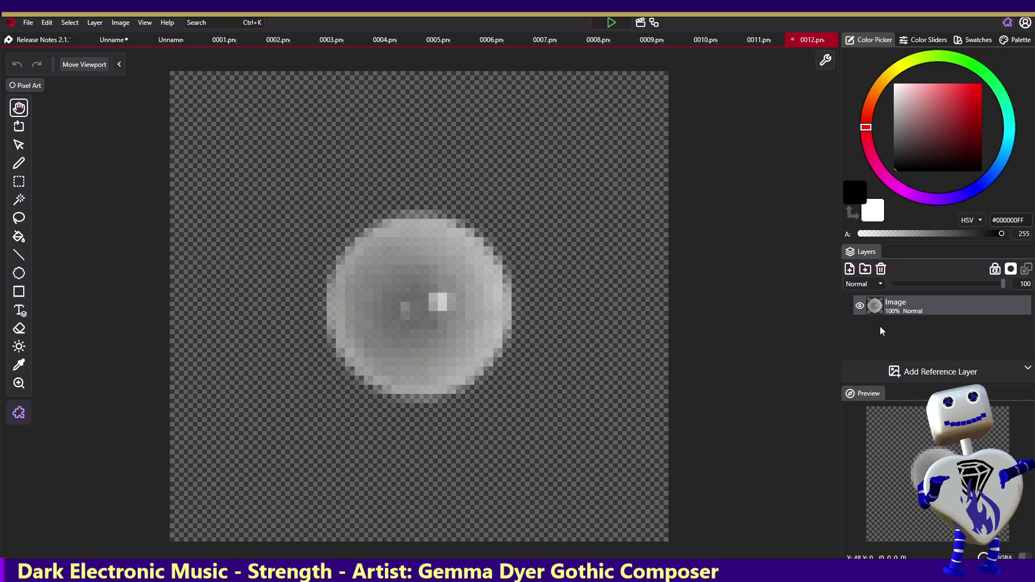
Bring in the twelve rendered frames and look through frames 0001–0005 in their tabs
left_click(1022, 379)
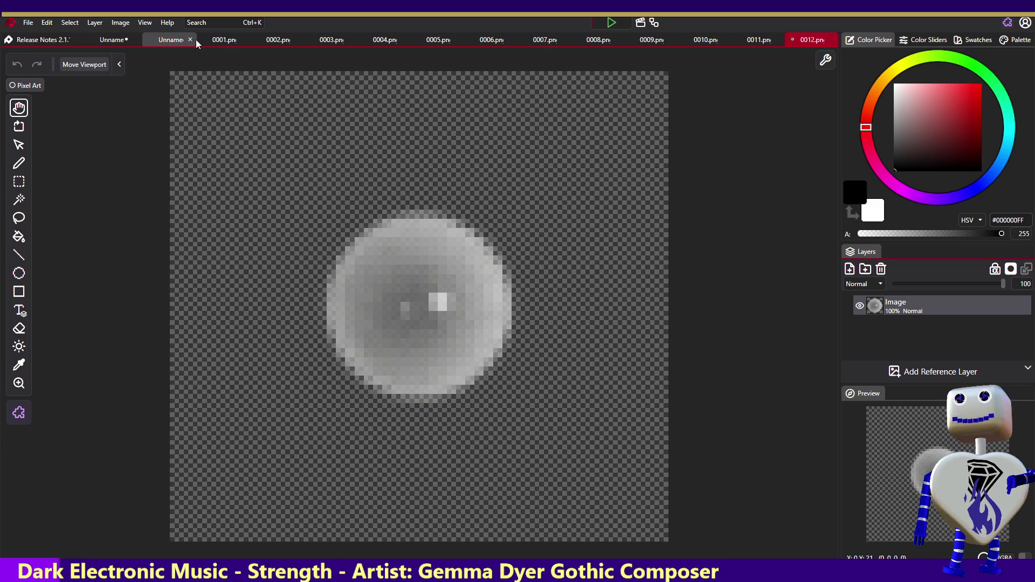
left_click(122, 41)
left_click(175, 39)
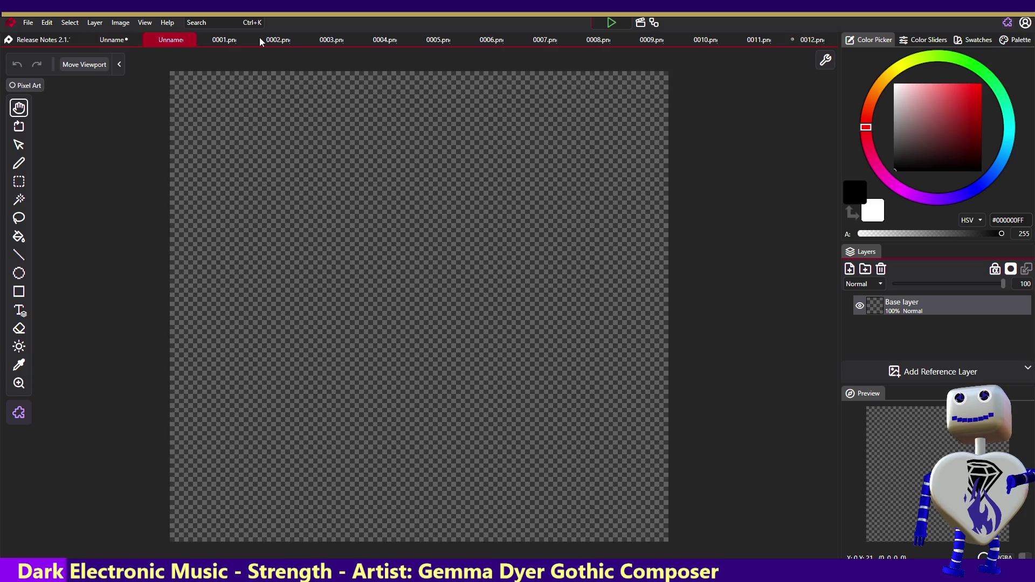
left_click(233, 38)
left_click(275, 40)
left_click(322, 40)
left_click(399, 38)
left_click(434, 41)
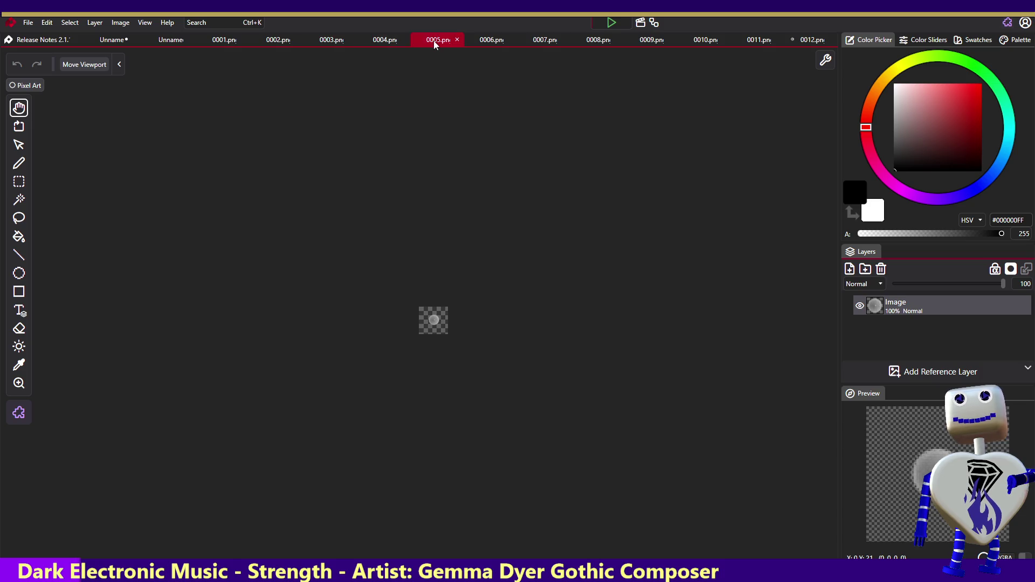
Close frame 0002, frame 0003 and the remaining frame documents
left_click(44, 22)
mouse_move(167, 22)
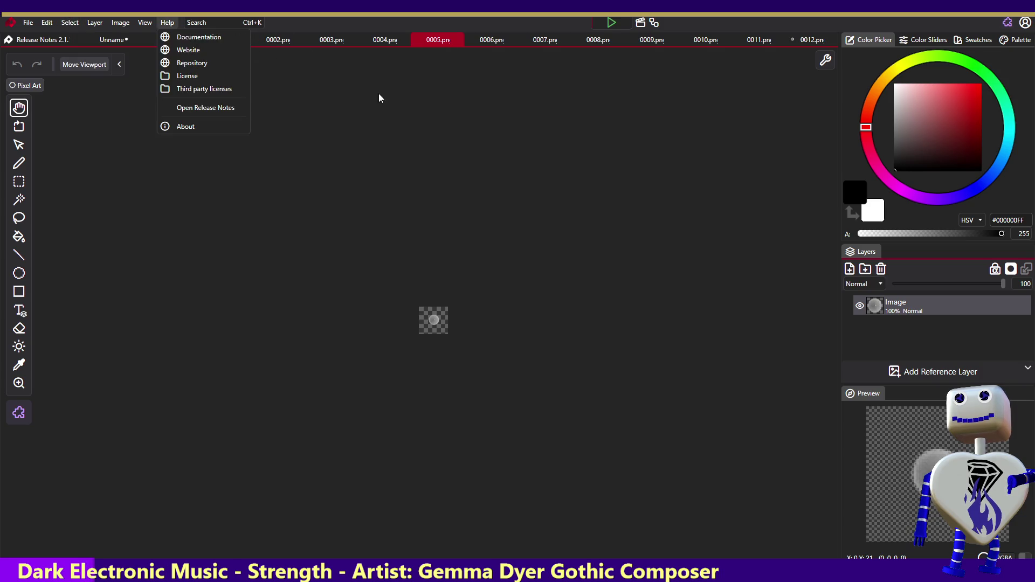
left_click(379, 98)
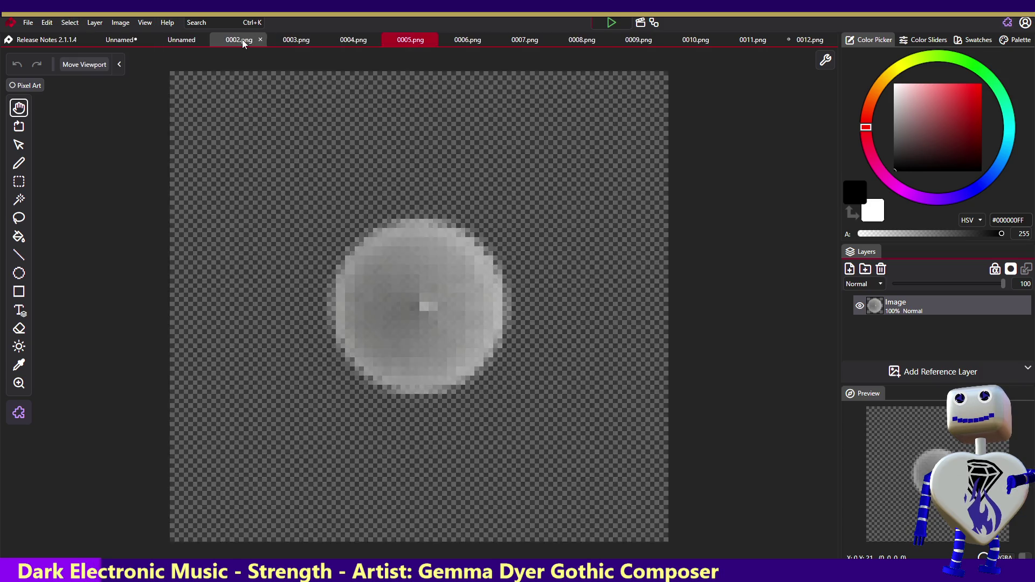
middle_click(243, 43)
left_click(259, 40)
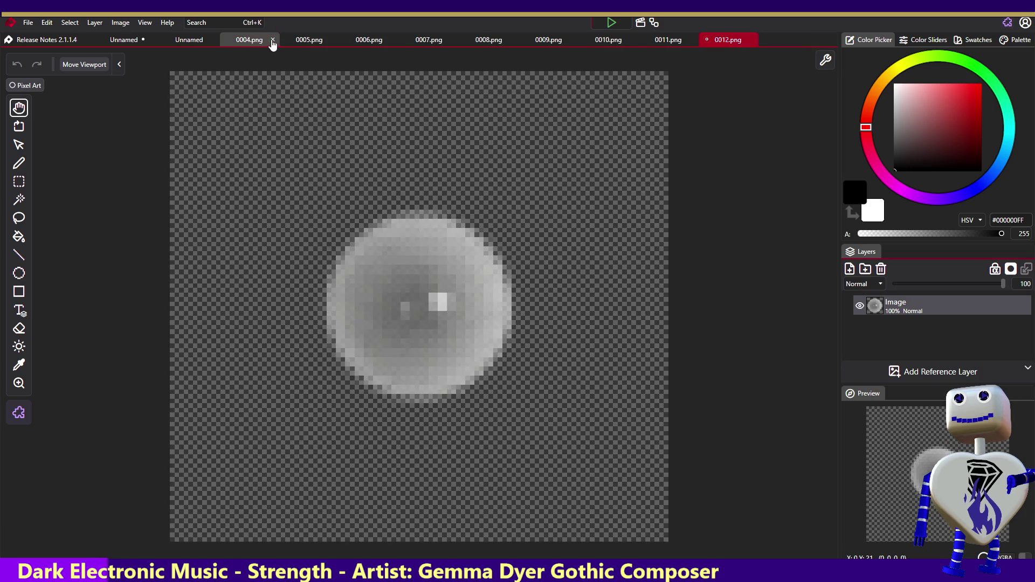
left_click(272, 40)
left_click(273, 41)
left_click(273, 41)
left_click(272, 41)
left_click(272, 41)
left_click(272, 41)
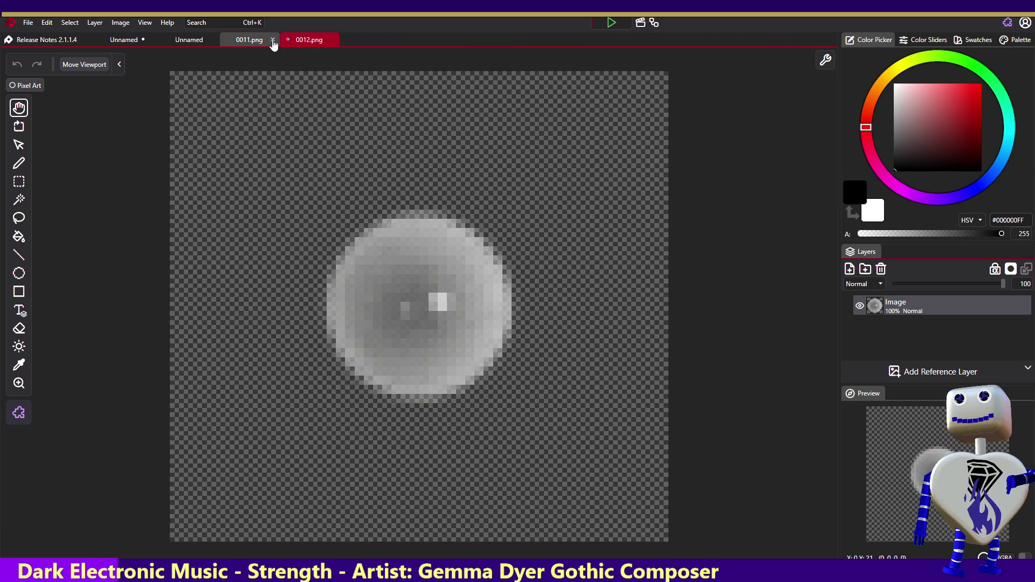
left_click(273, 41)
left_click(272, 41)
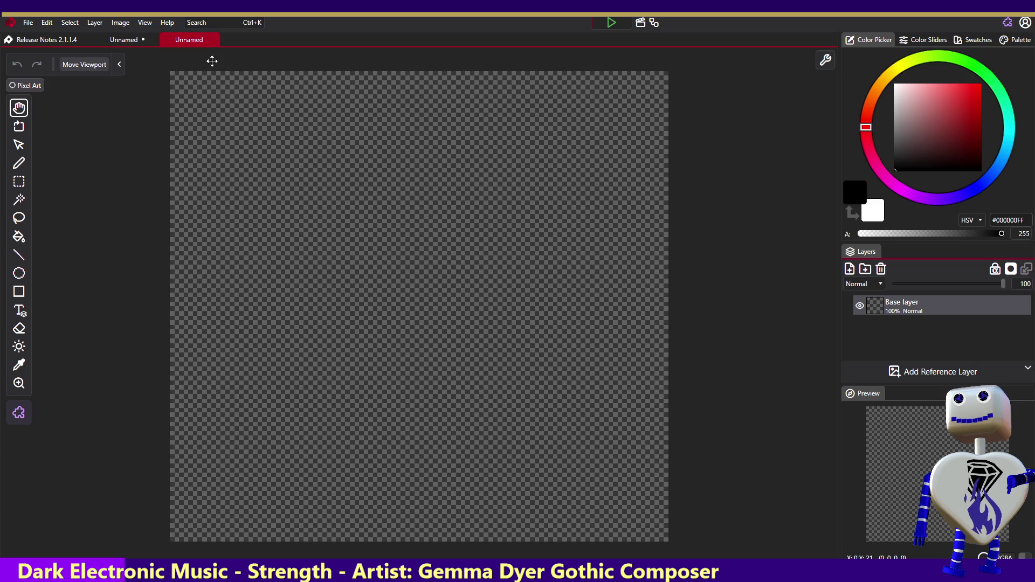
Close the wide strip document without saving its changes
left_click(135, 40)
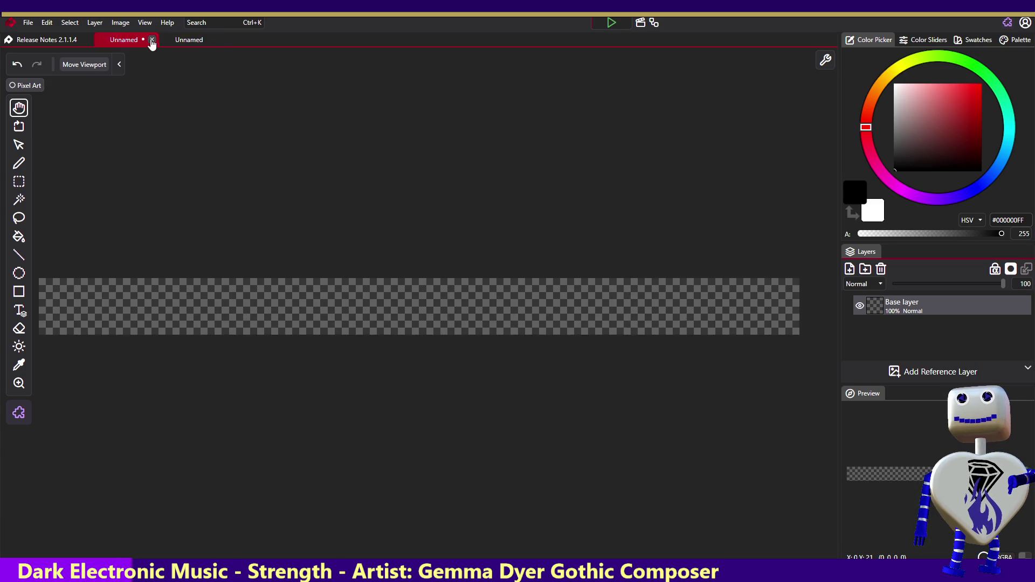
left_click(152, 40)
left_click(510, 330)
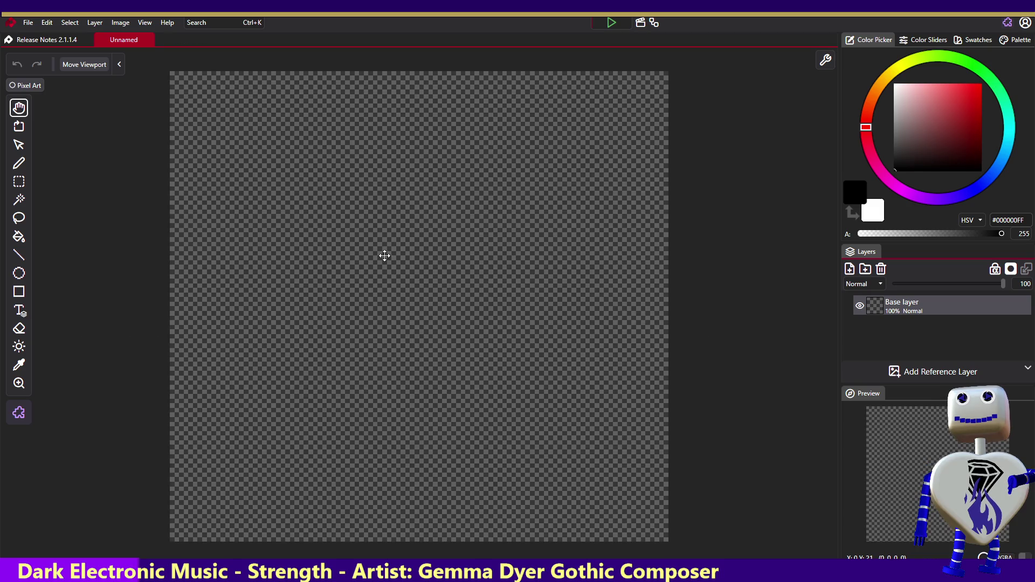
left_click(901, 372)
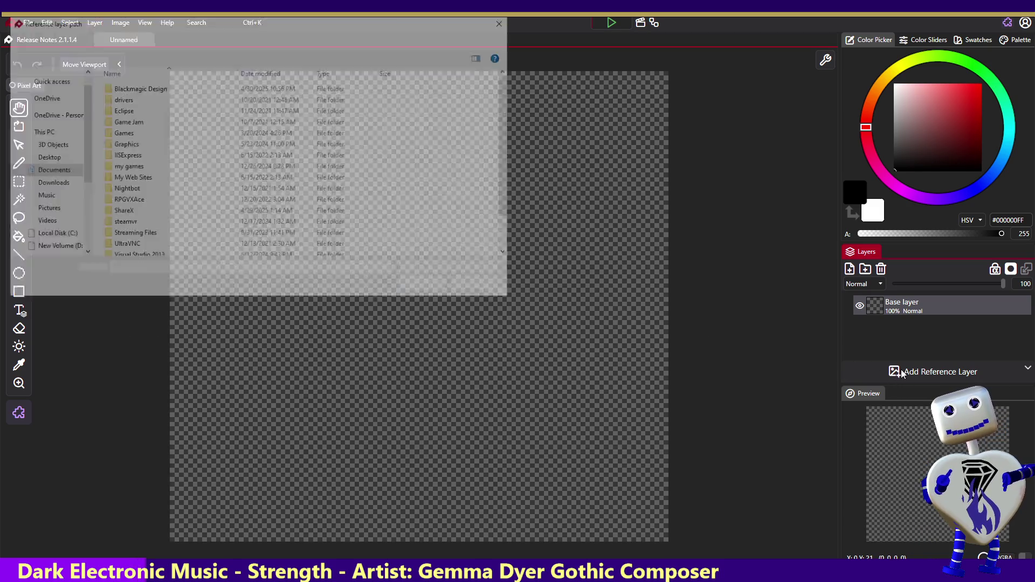
left_click_drag(246, 17, 250, 47)
key("Escape")
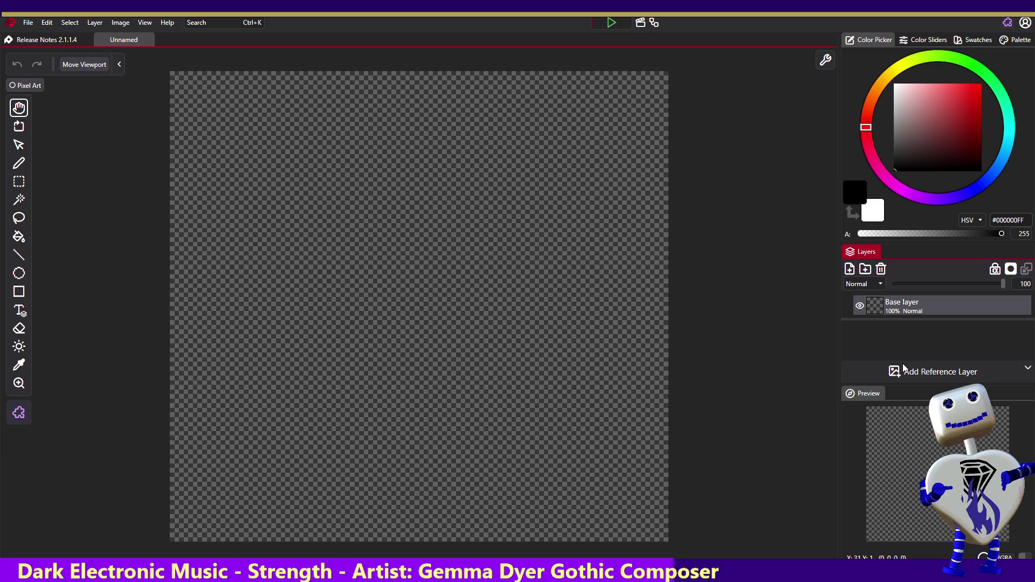
left_click_drag(933, 335, 902, 363)
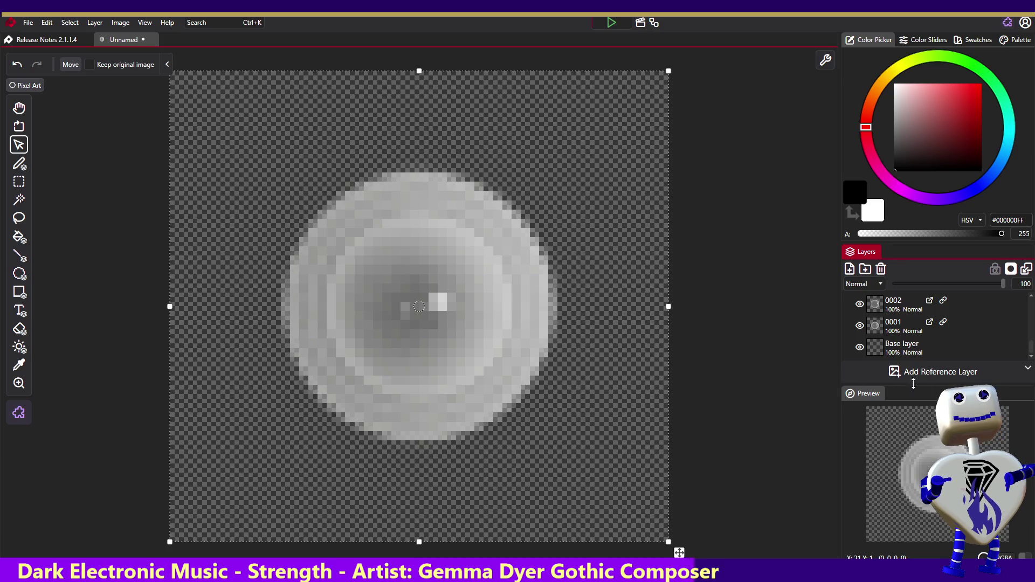
Delete the empty Base layer and select the whole canvas
left_click(921, 351)
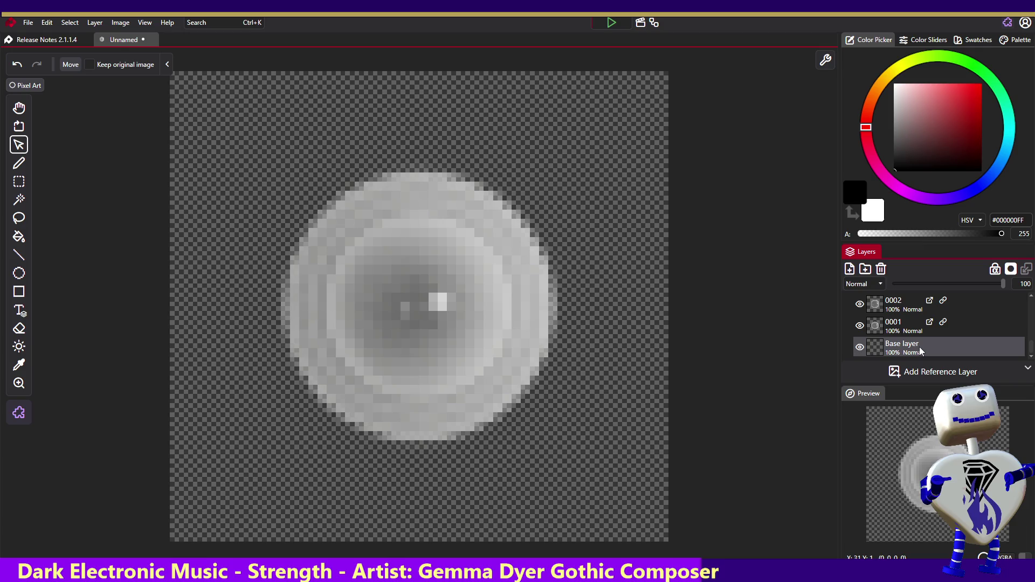
right_click(934, 351)
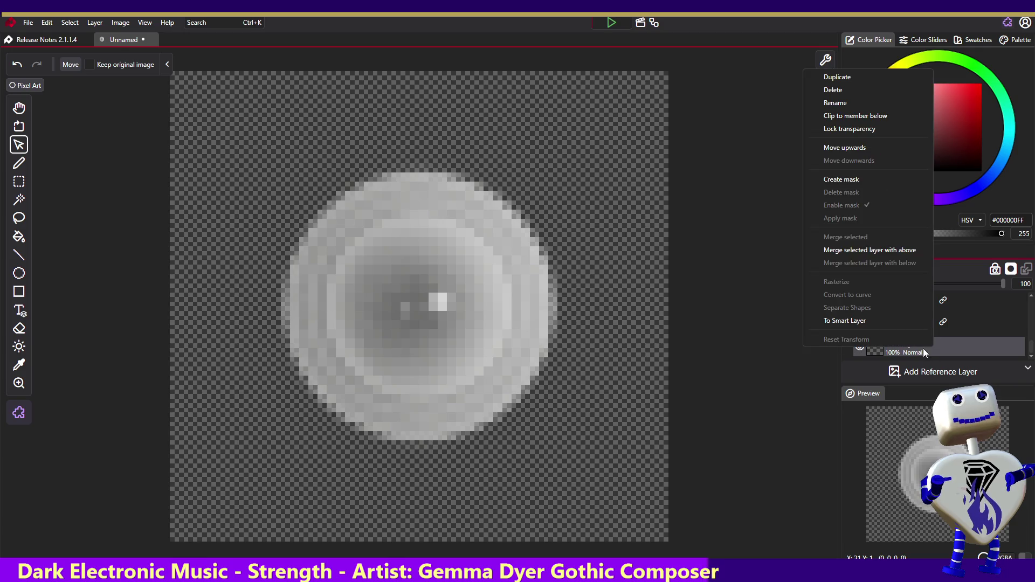
left_click(819, 92)
key("ctrl+v")
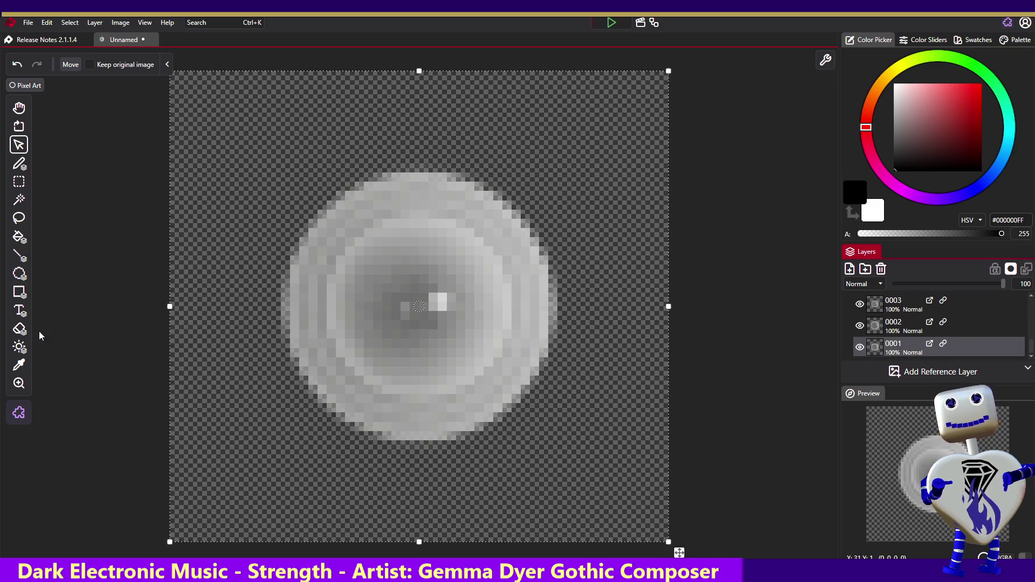
left_click(28, 24)
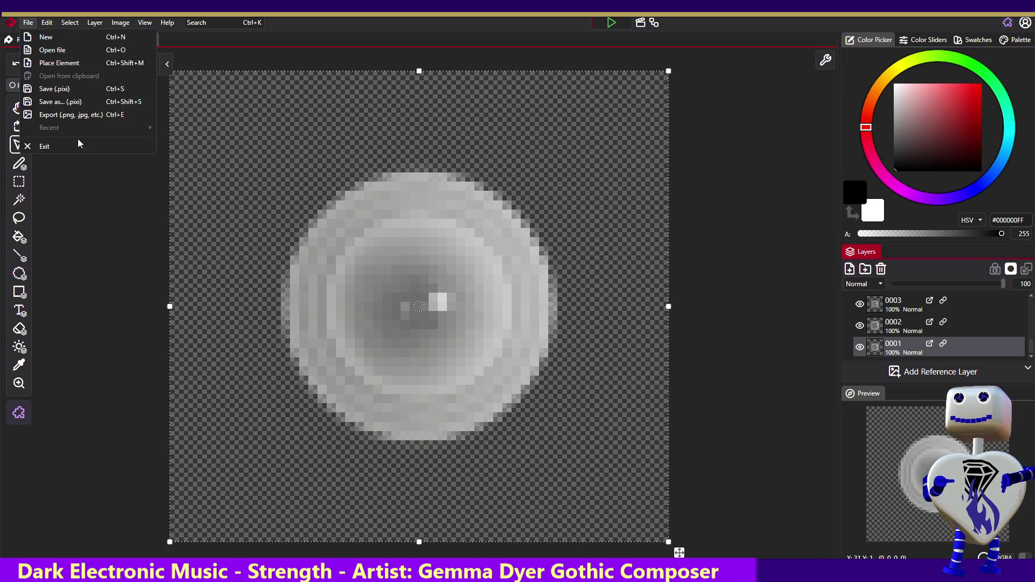
left_click(77, 114)
Export the frames as a spritesheet with 1 row and 9 columns
left_click(555, 226)
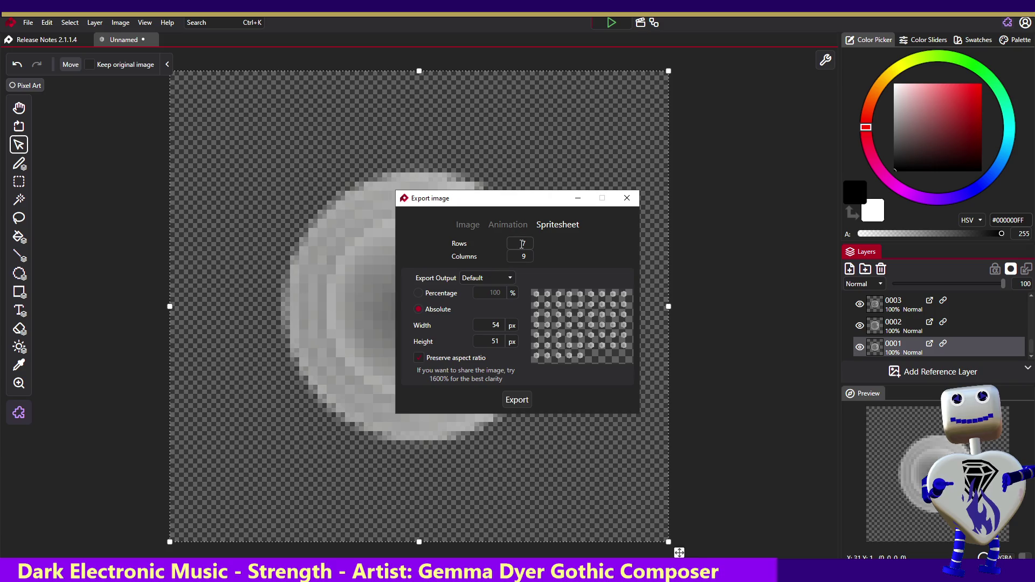
type("1")
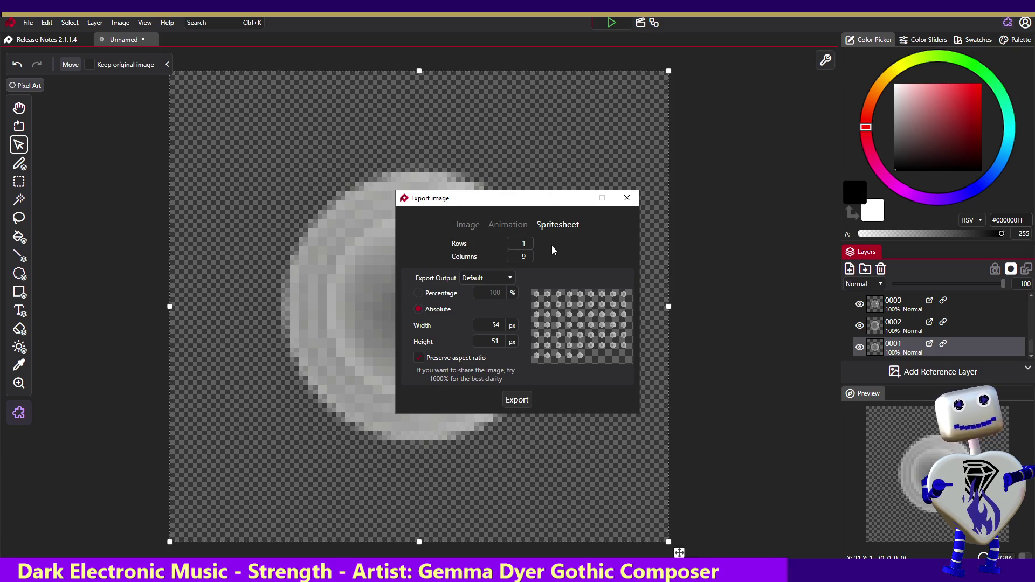
key("Tab")
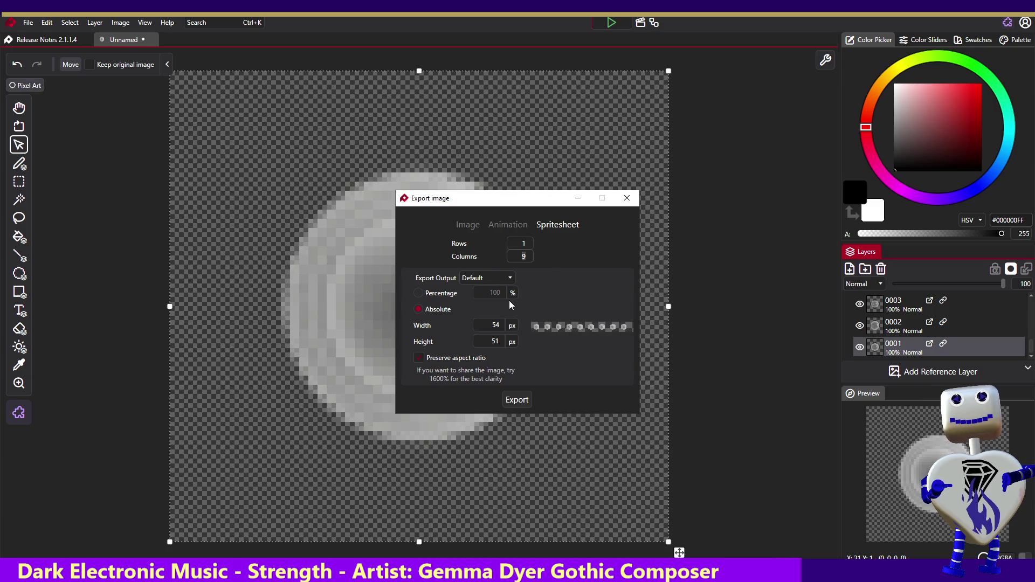
left_click(517, 399)
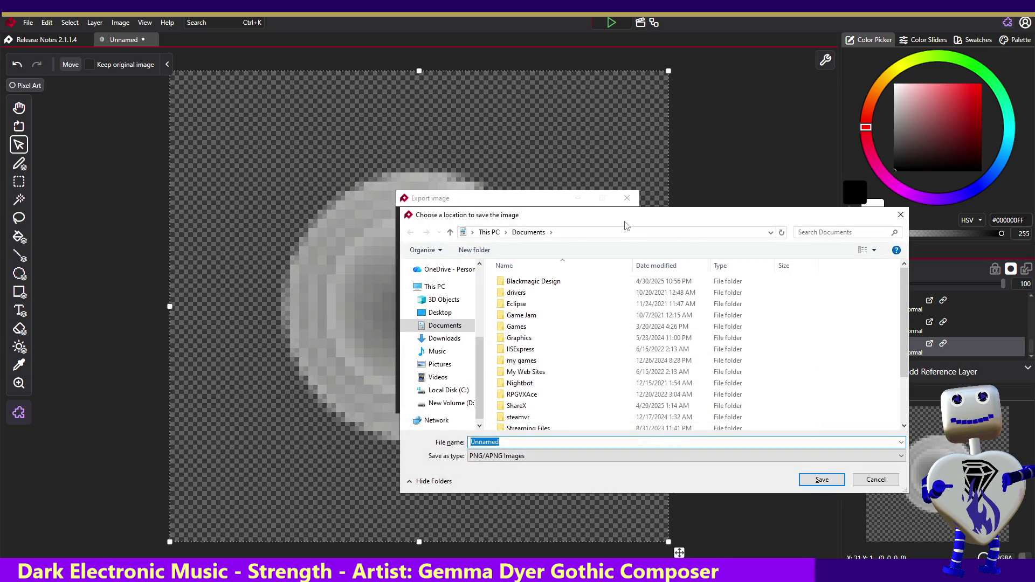
Cancel the save-location chooser and dismiss the Export image dialog
key("Escape")
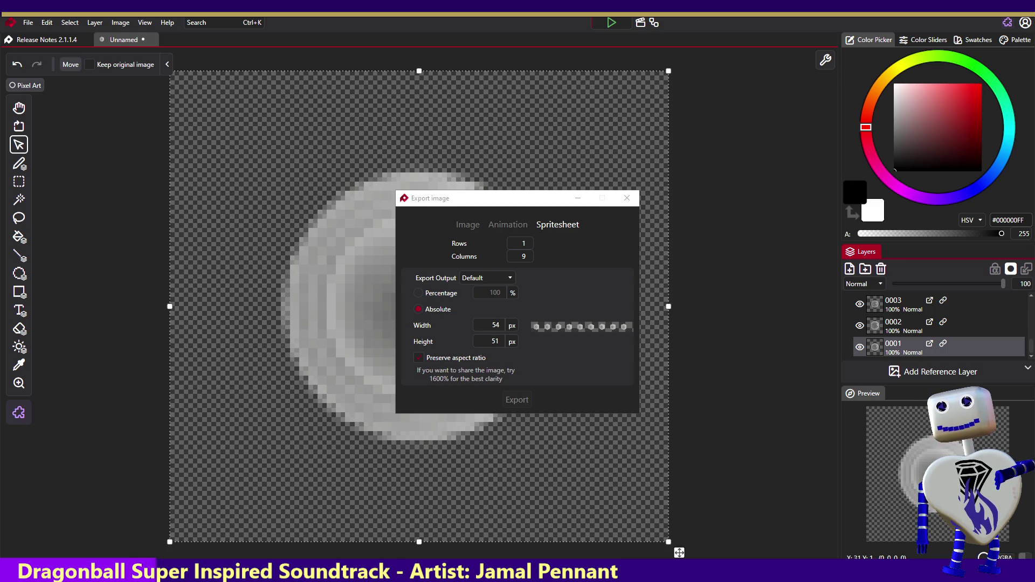
key("Escape")
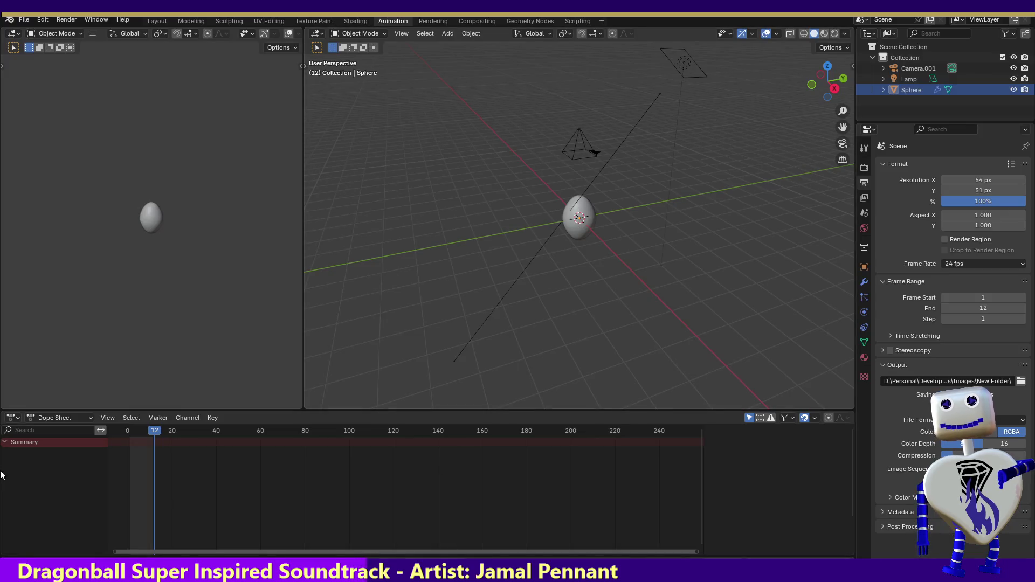
Open the View menu of Blender's animation timeline
left_click(108, 418)
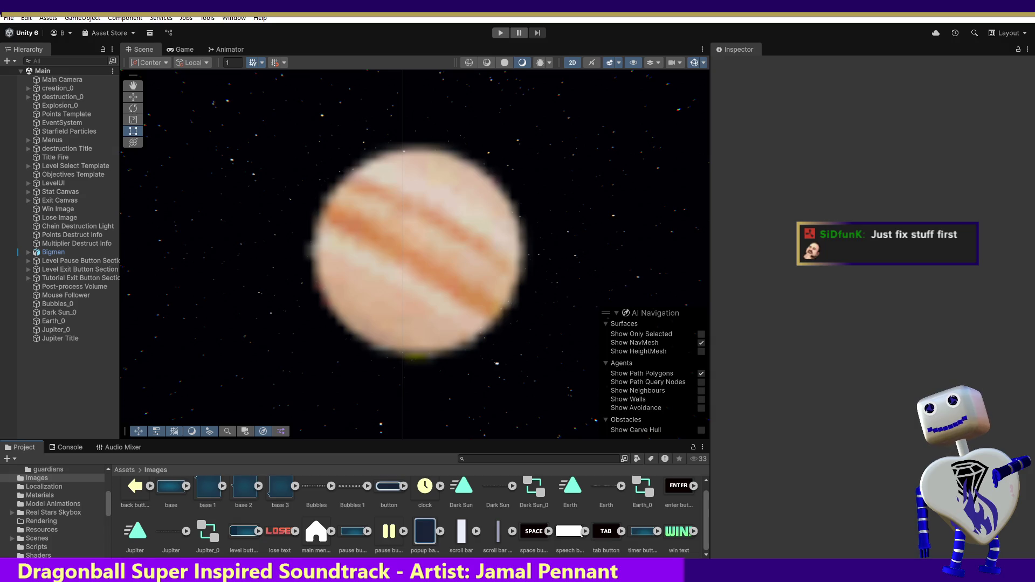
Delete the Bubbles and Bubbles 1 assets from the Images folder
scroll(318, 489, "up", 1)
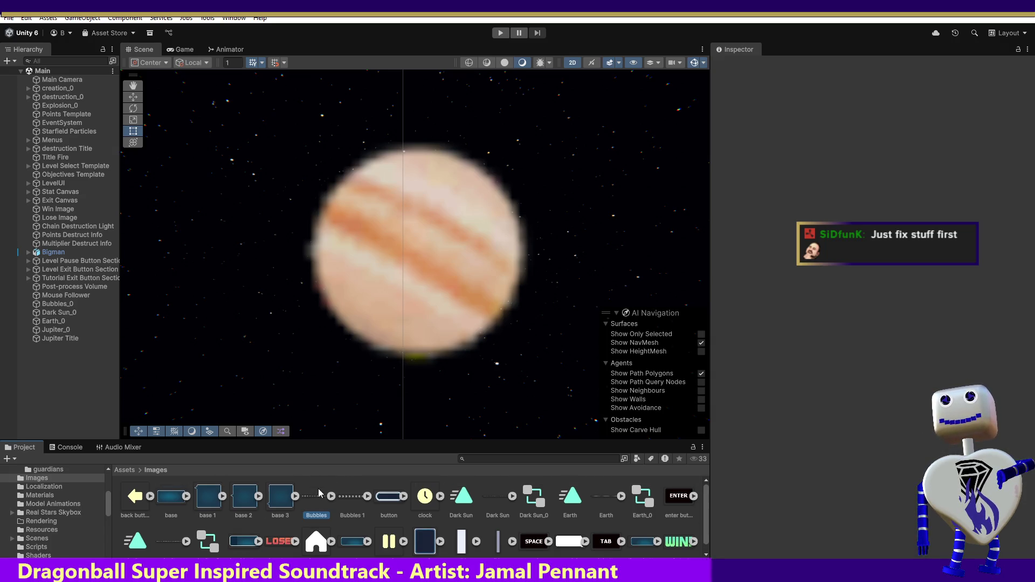
left_click(324, 499)
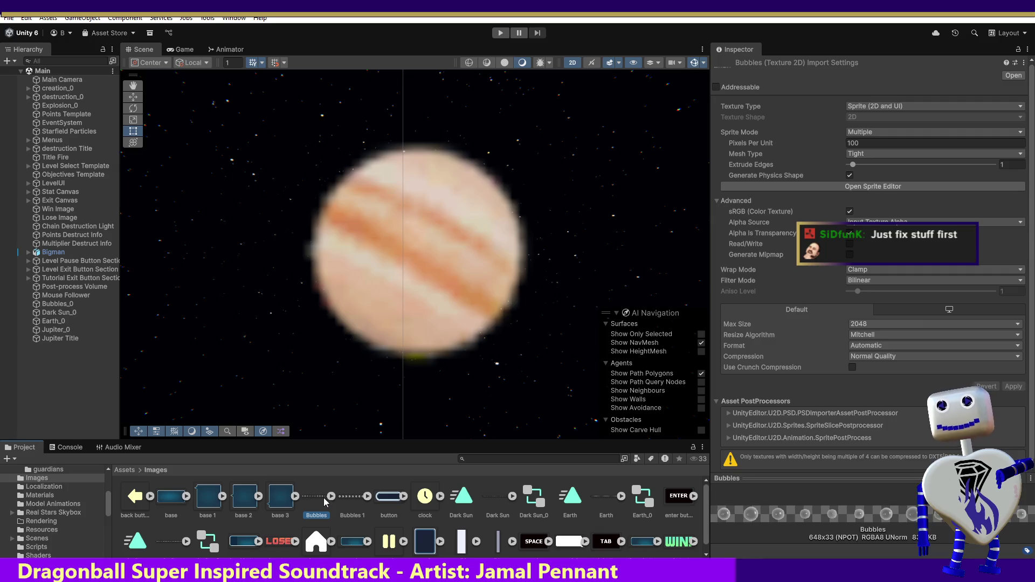
left_click(356, 500)
left_click(314, 499)
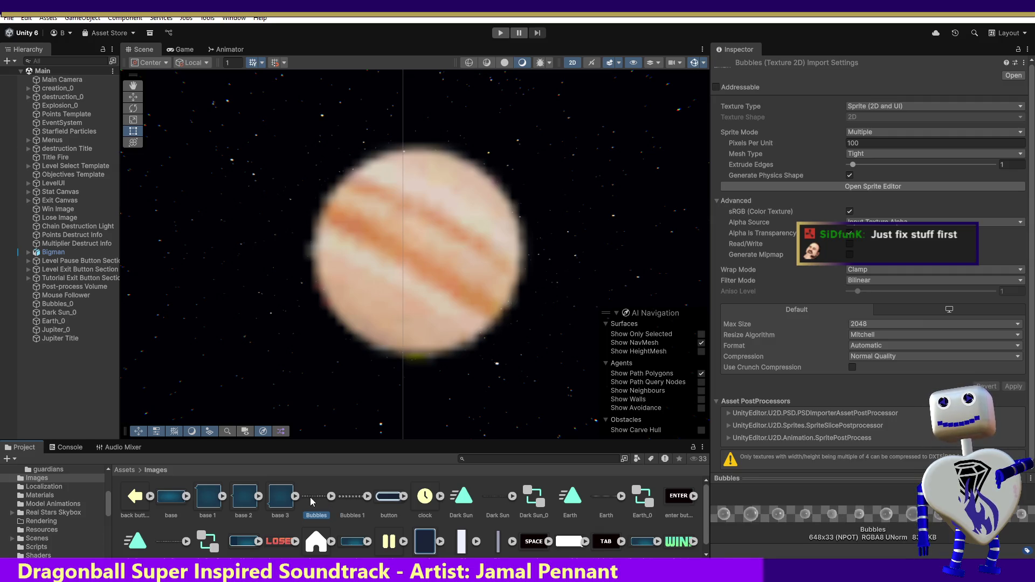
key("Delete")
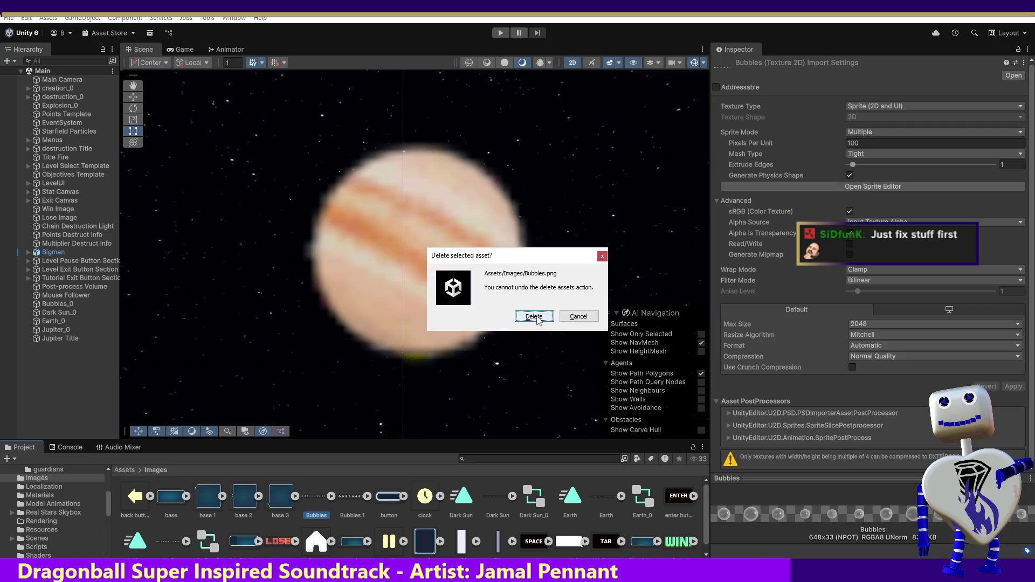
left_click(533, 316)
left_click(320, 499)
key("Delete")
left_click(531, 318)
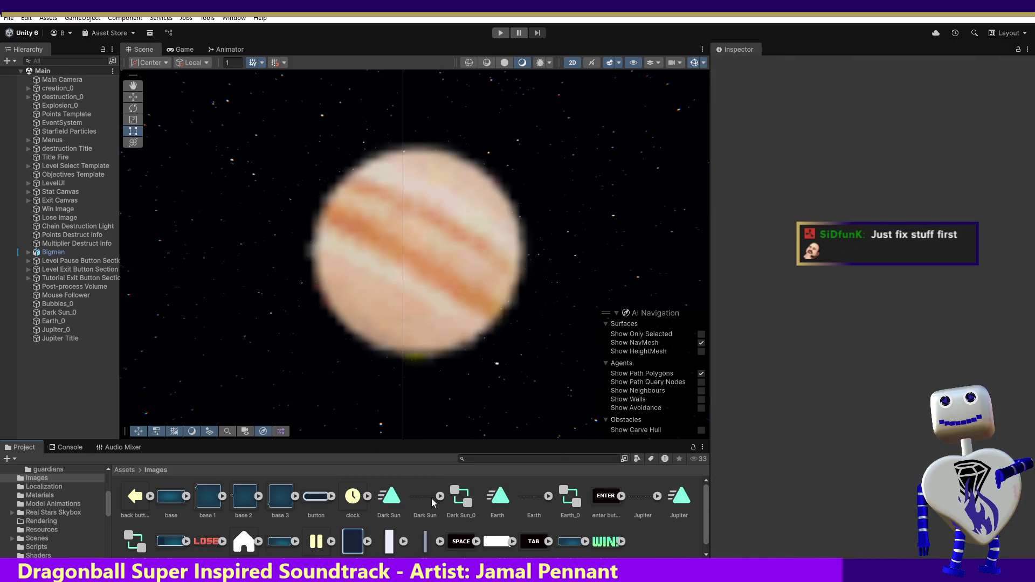
Delete the Dark Sun animation clip, texture and Dark Sun_0 controller
left_click(392, 508)
left_click(420, 506, "ctrl")
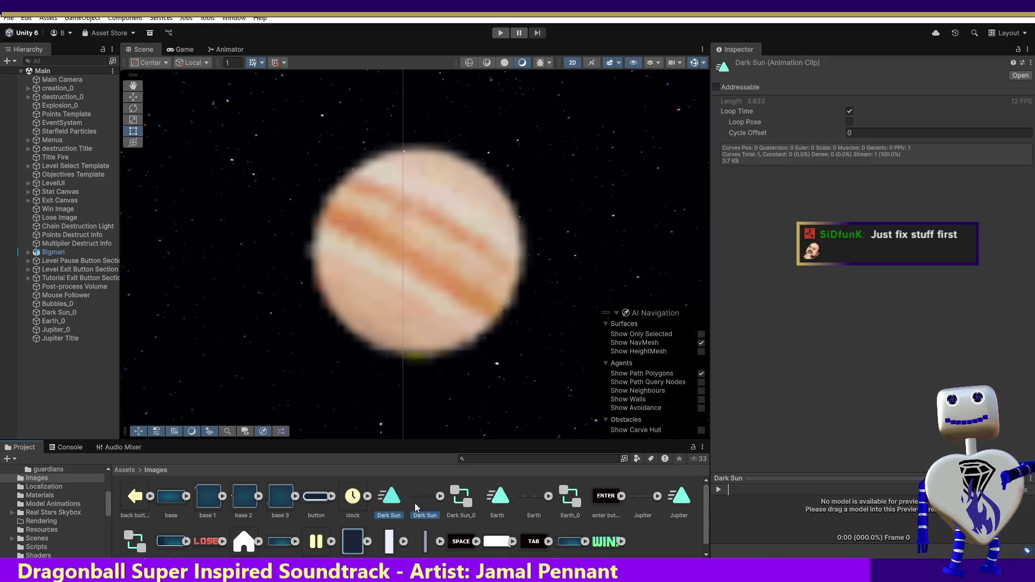
left_click(449, 505, "ctrl")
key("Delete")
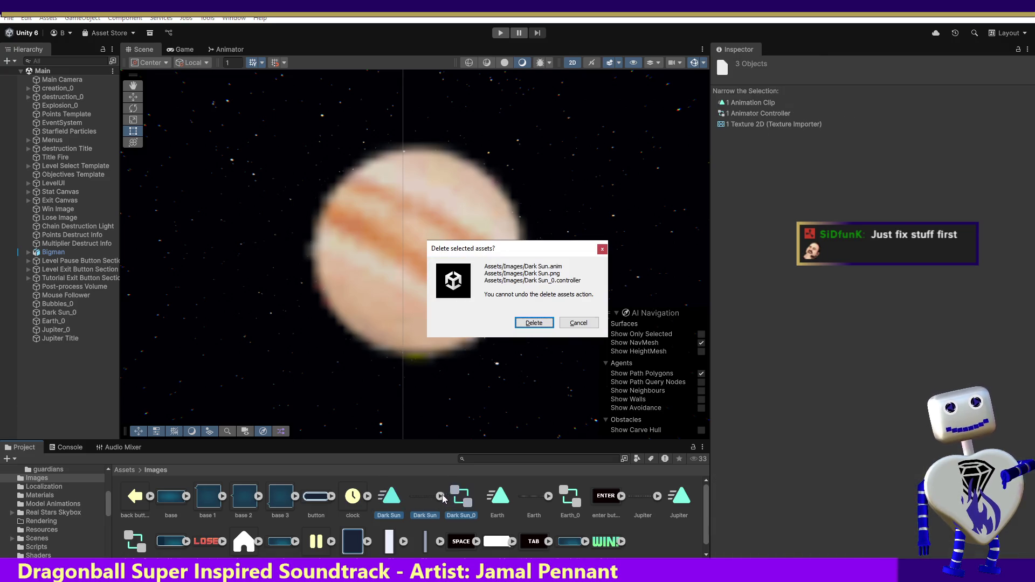
left_click(548, 322)
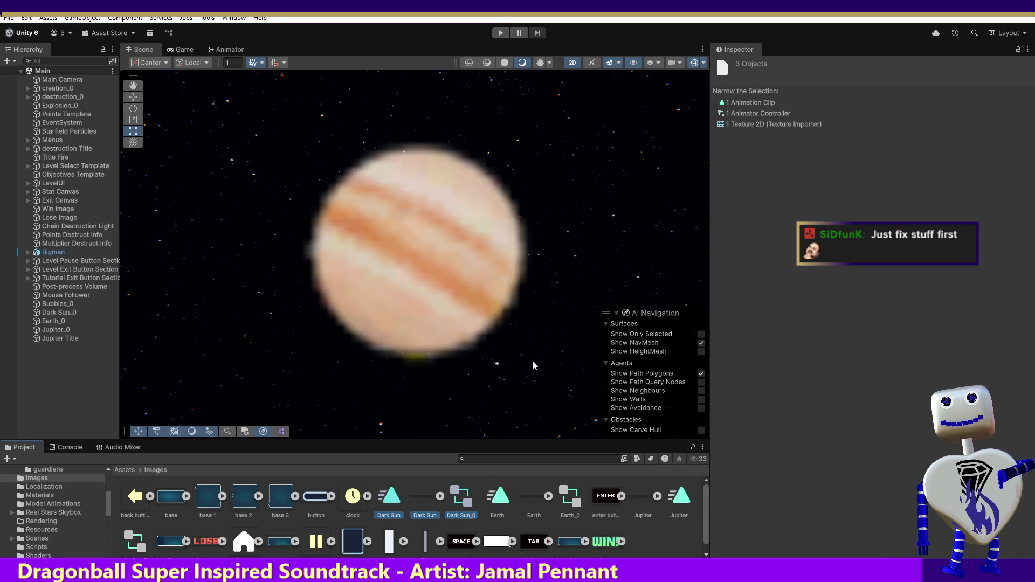
Delete the Earth and Jupiter clips, textures and their _0 controllers
left_click(418, 507)
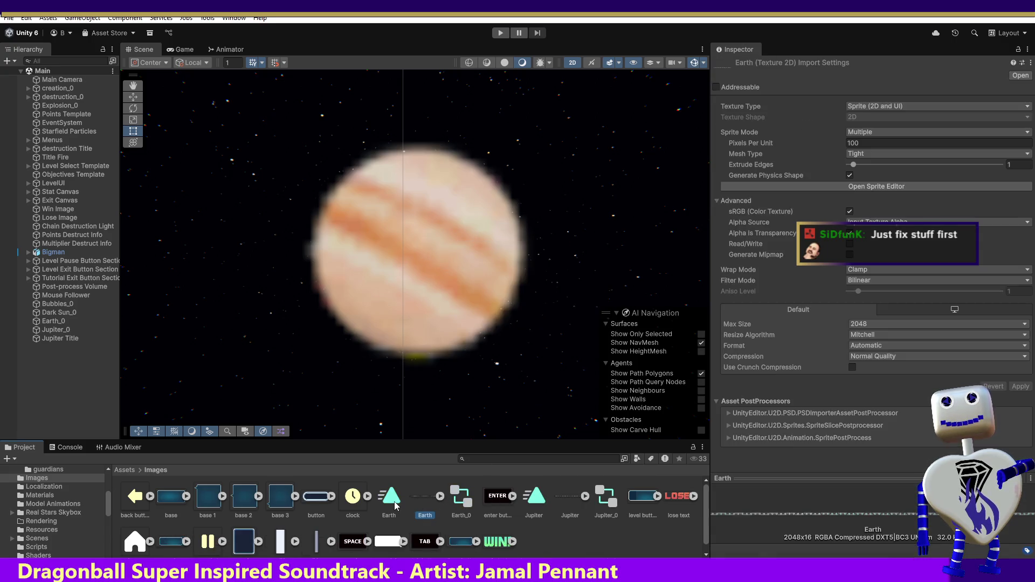
left_click(390, 497, "ctrl")
left_click(455, 499, "ctrl")
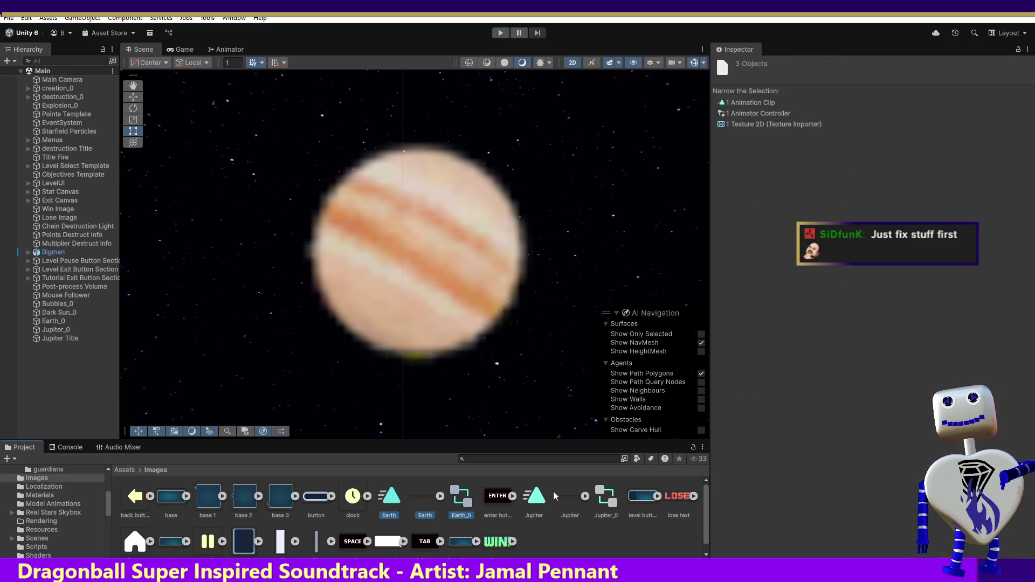
left_click(535, 497, "ctrl")
left_click(569, 502, "ctrl")
left_click(606, 497, "ctrl")
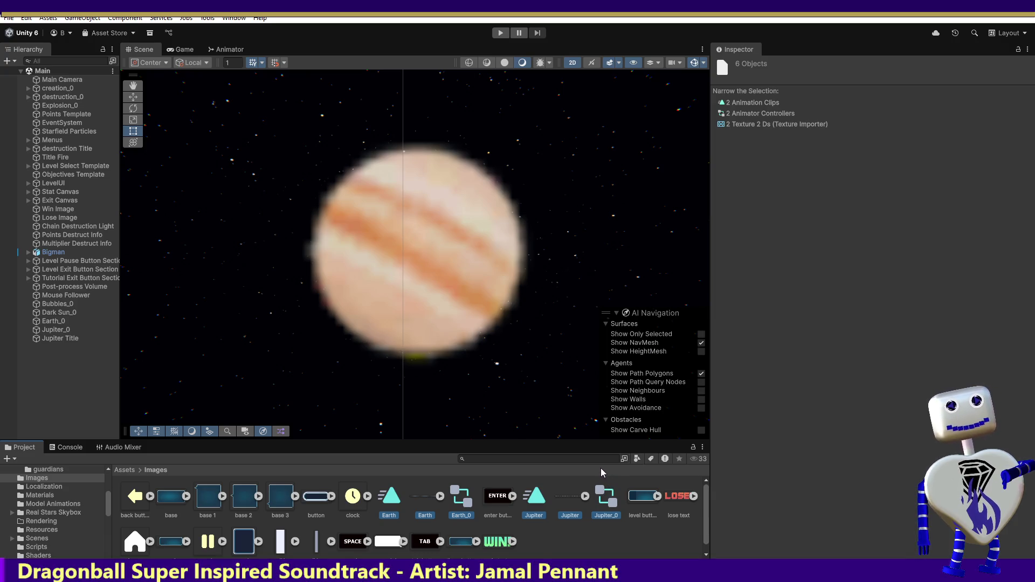
key("Delete")
left_click(534, 326)
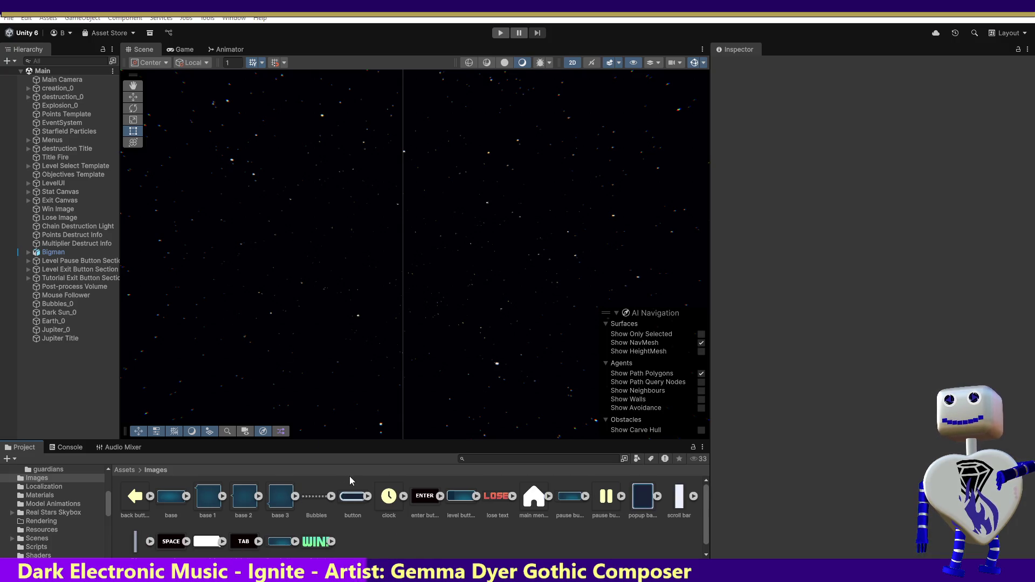
Select the Jupiter_0 object and frame it in the scene
left_click(58, 331)
double_click(58, 330)
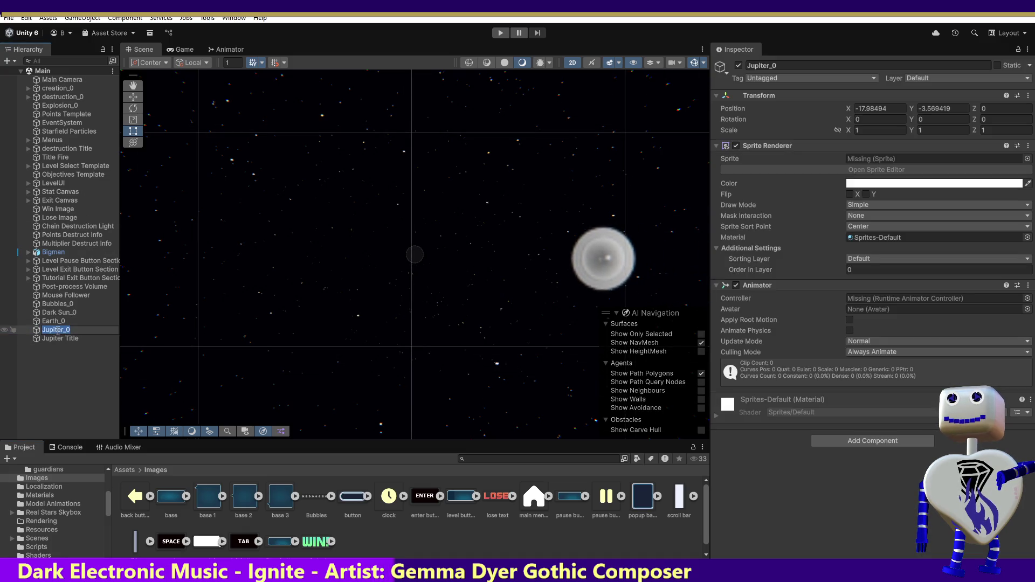
left_click(59, 338)
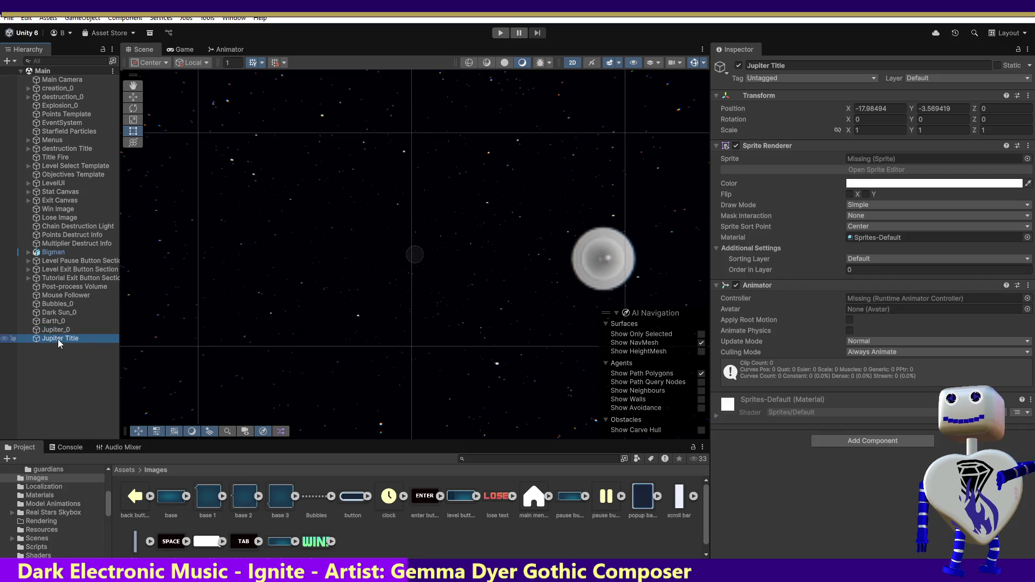
left_click(60, 332)
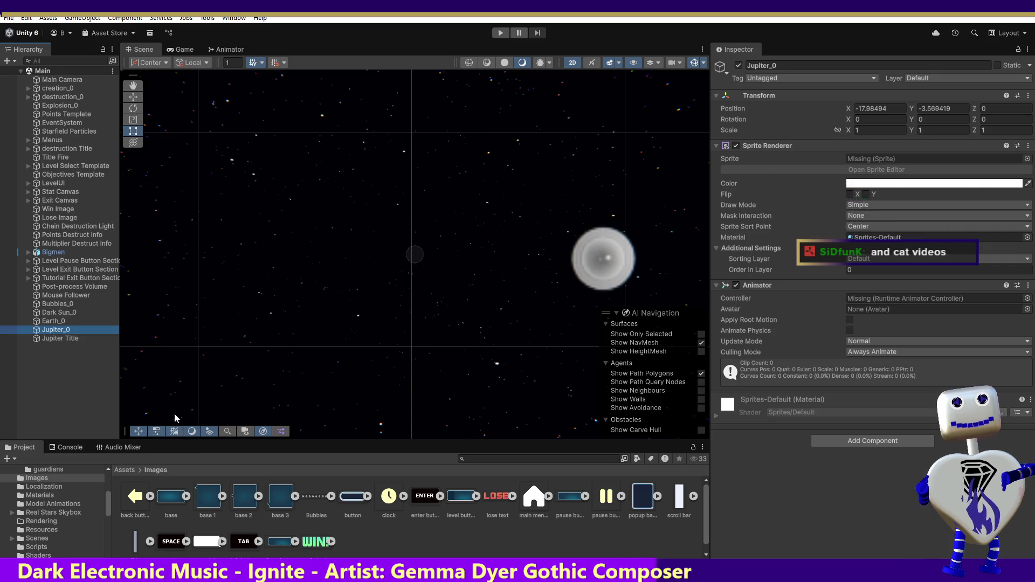
Check the Bubbles texture's import settings, then inspect a button and the Clock Image object
left_click(315, 496)
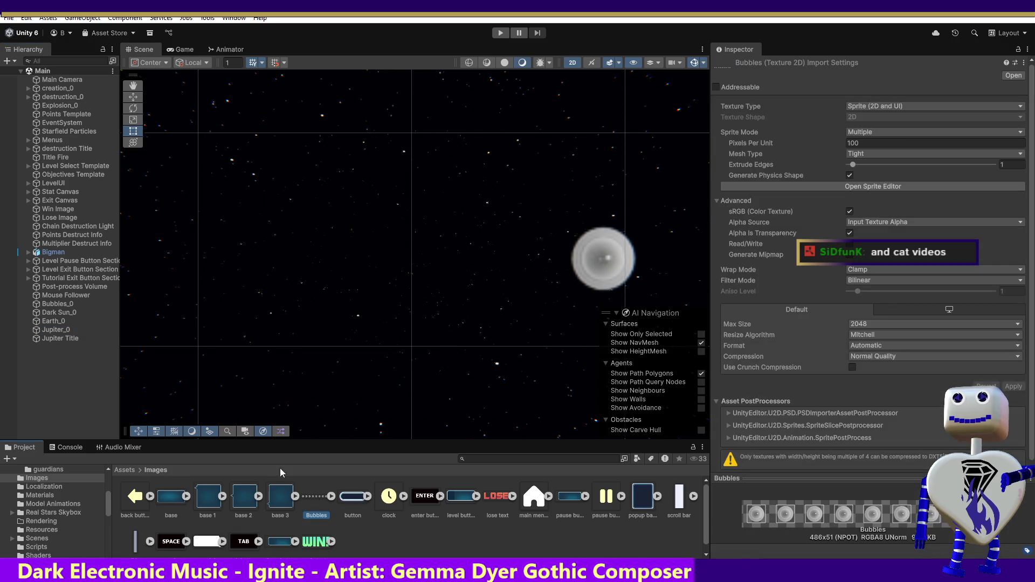
left_click(588, 257)
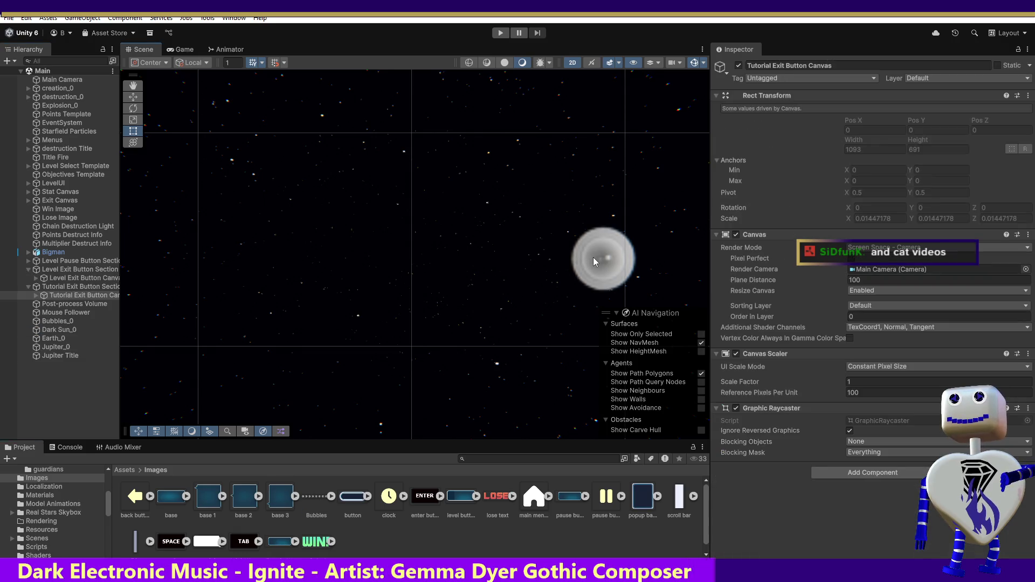
left_click(604, 251)
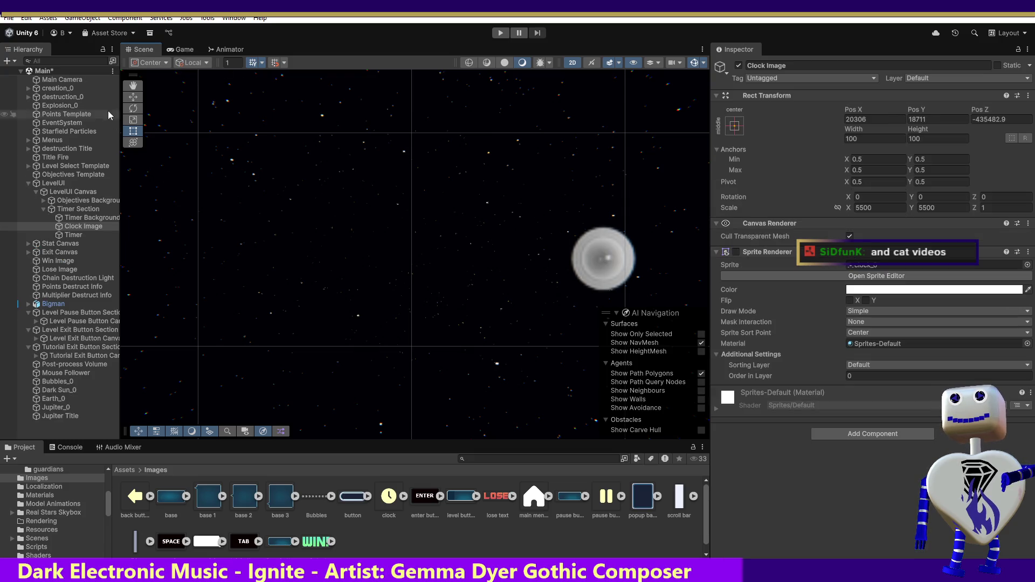
Select Bubbles_0 through Jupiter_0 in the Hierarchy and delete all four objects
left_click(137, 99)
left_click(572, 238)
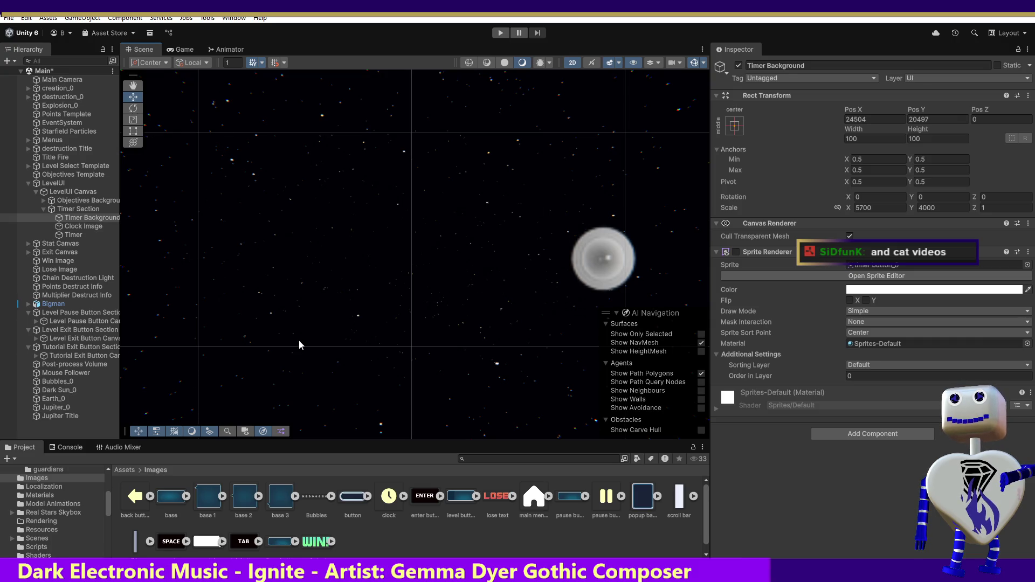
left_click(69, 381)
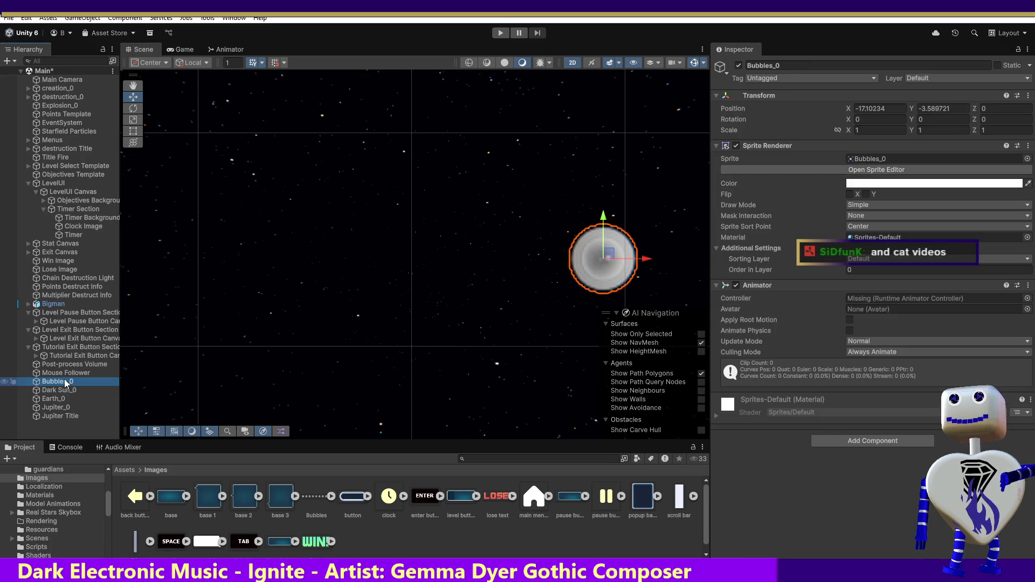
left_click(59, 408, "shift")
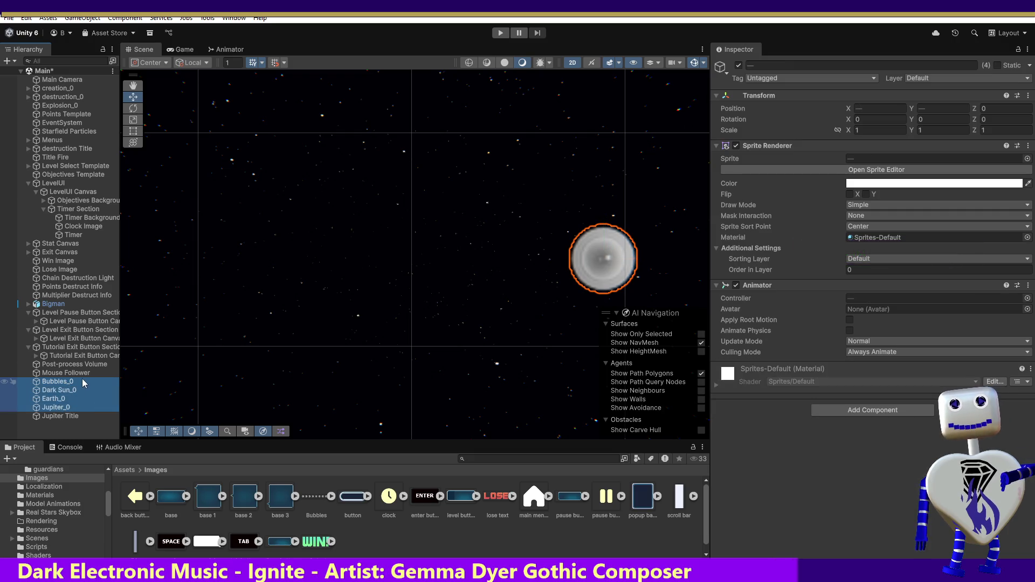
key("shift+d")
key("Delete")
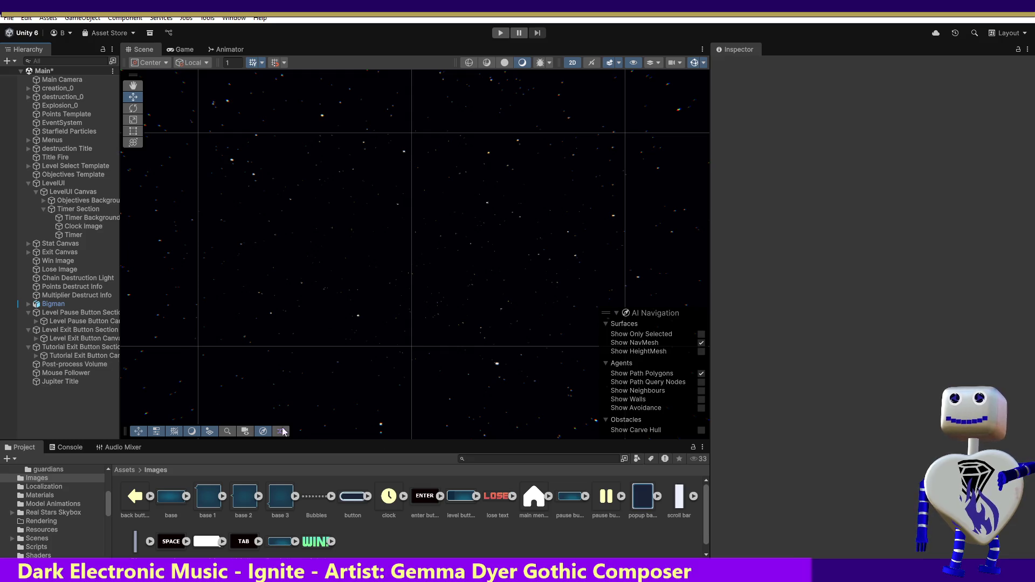
Drop the Bubbles sprite left of the scene centre and open its Sprite Editor
left_click_drag(321, 497, 213, 284)
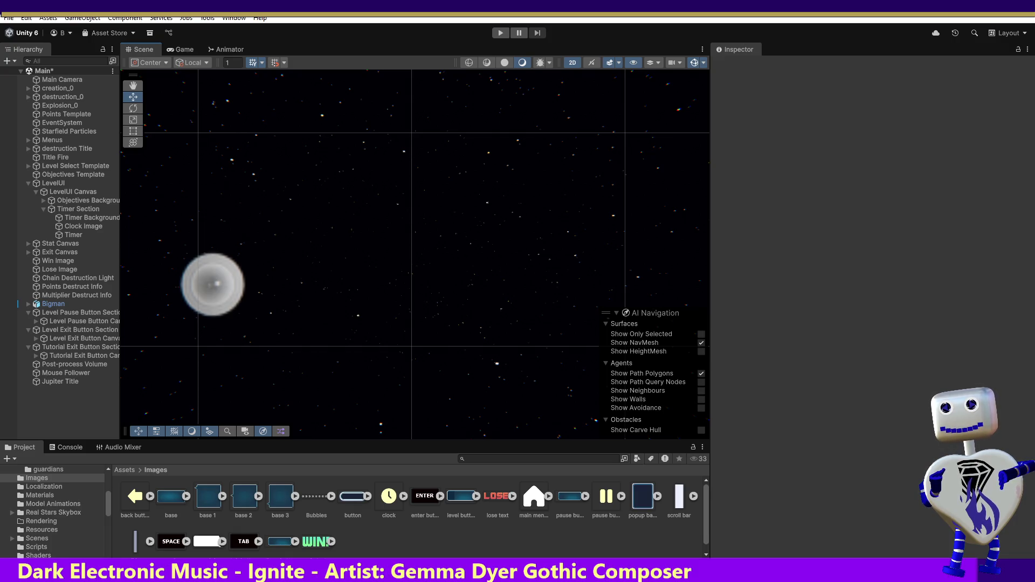
left_click_drag(213, 285, 213, 285)
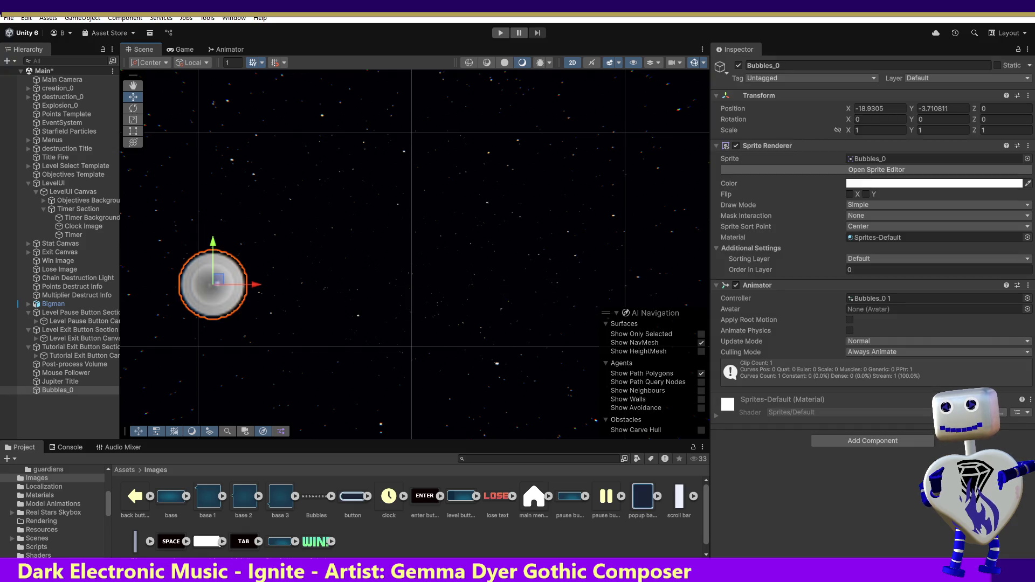
left_click(862, 170)
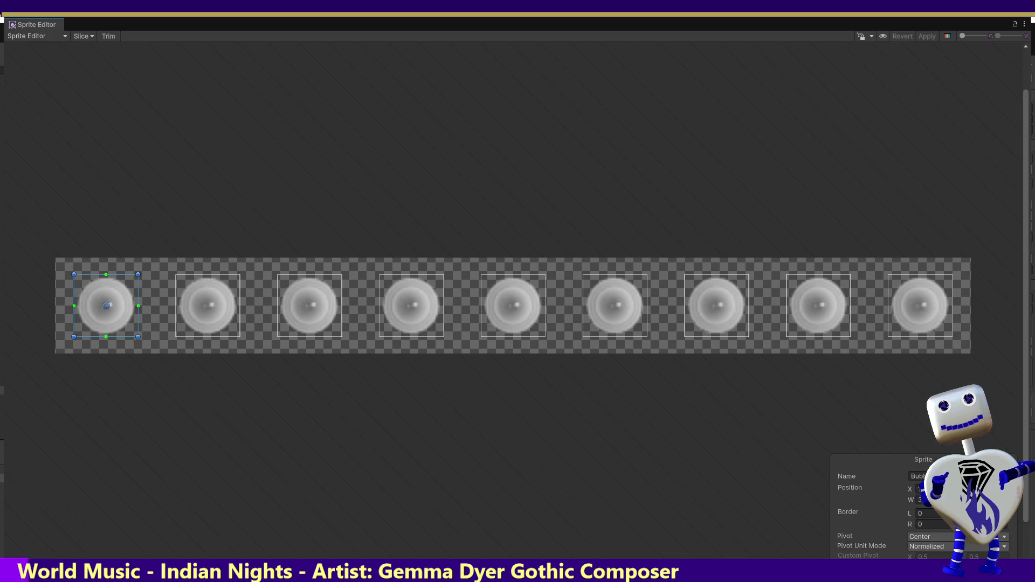
Slice the Bubbles sheet with Automatic type, apply it, and close the Sprite Editor
left_click(85, 37)
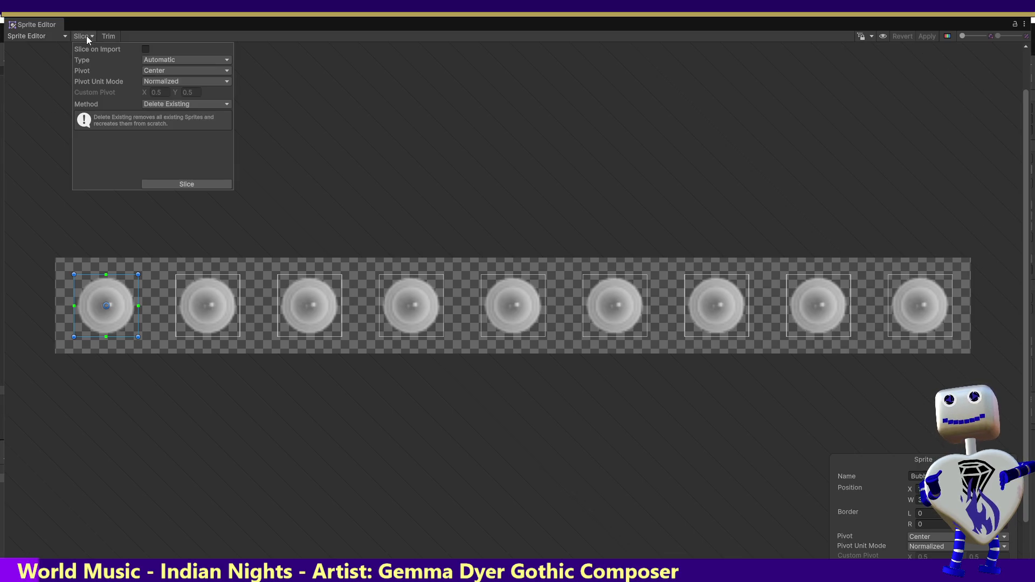
left_click(177, 186)
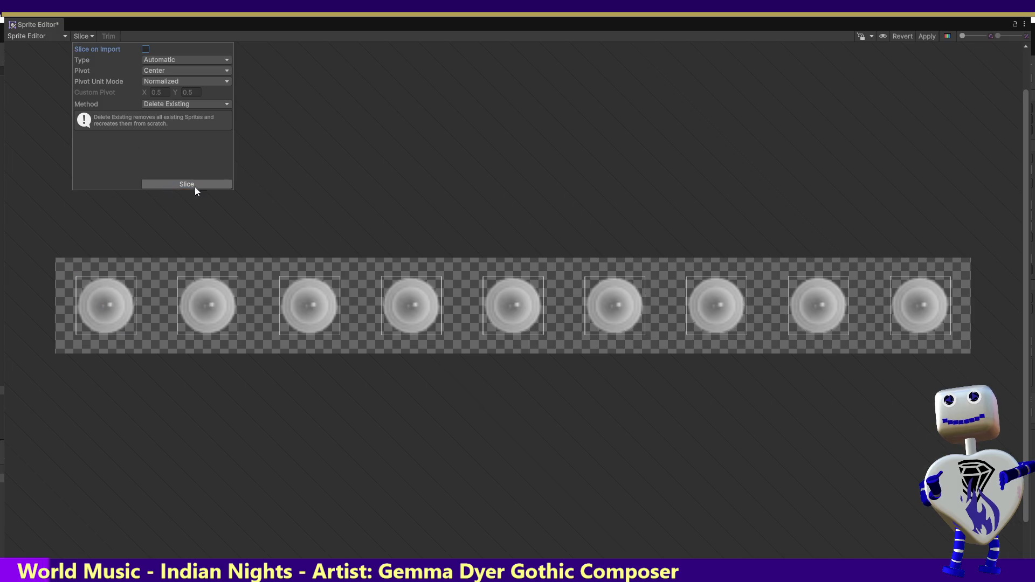
left_click(926, 36)
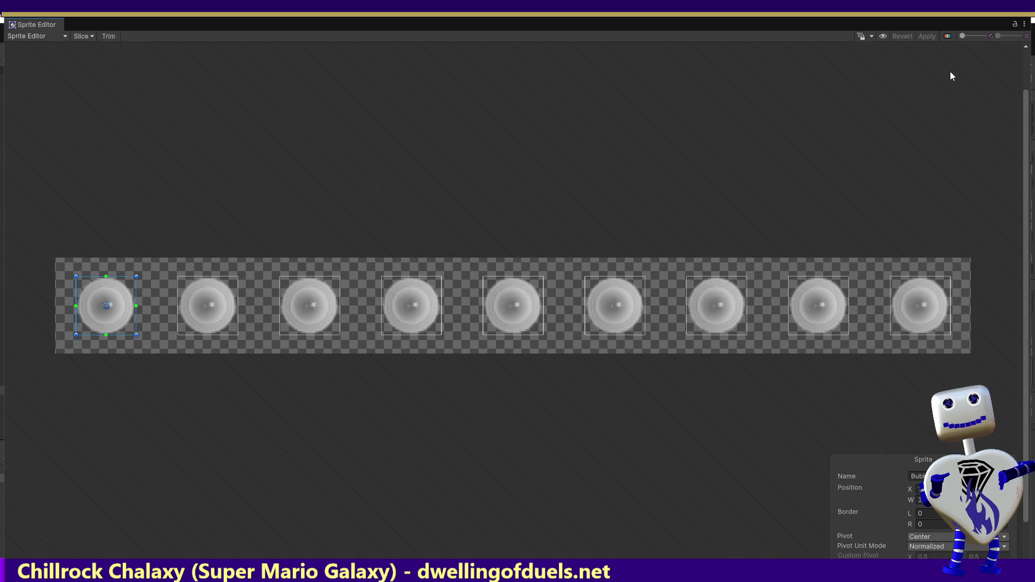
left_click(1017, 19)
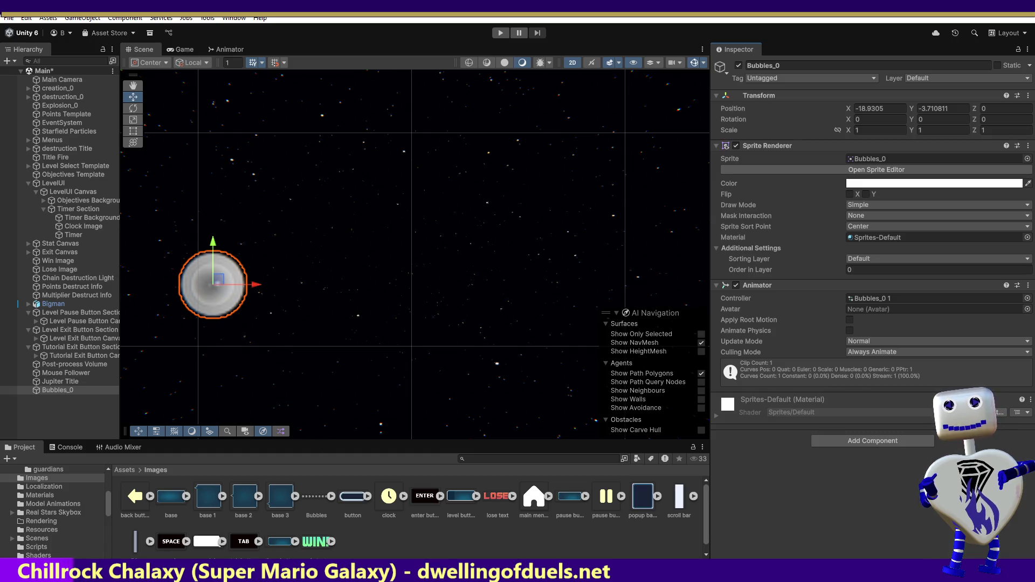
left_click(500, 33)
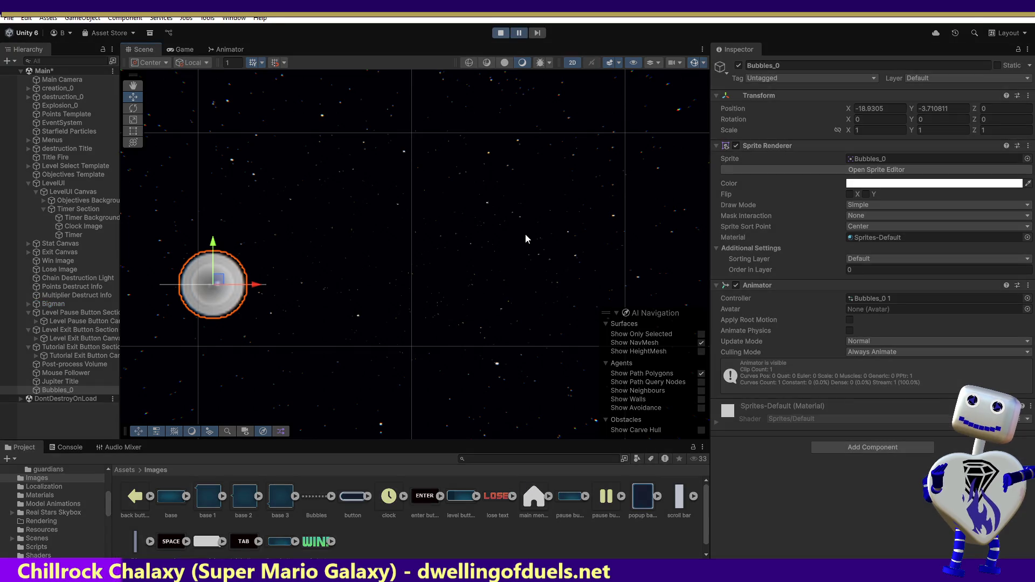
left_click(502, 32)
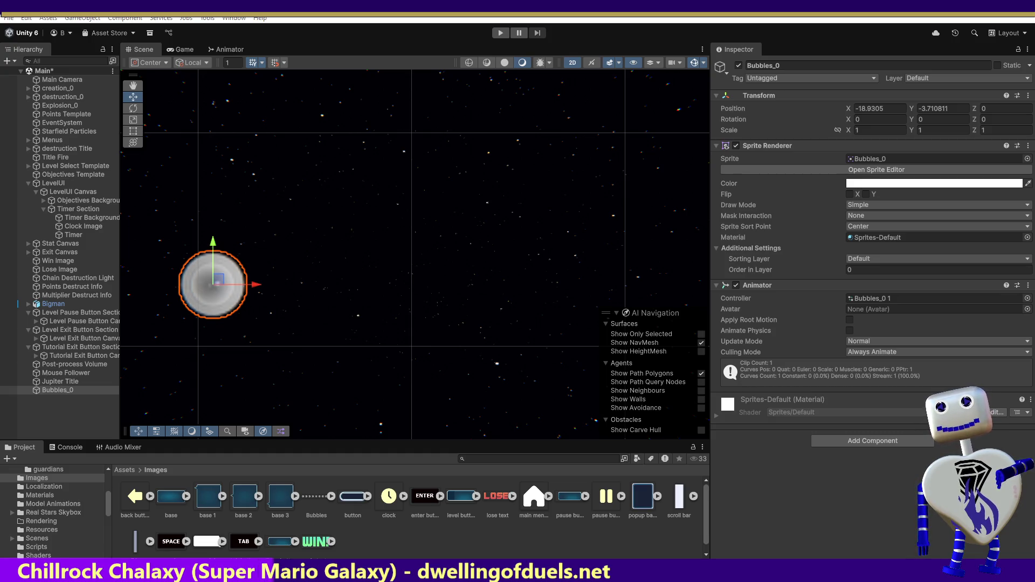
Delete the Bubbles_0 object from the scene Hierarchy
right_click(387, 540)
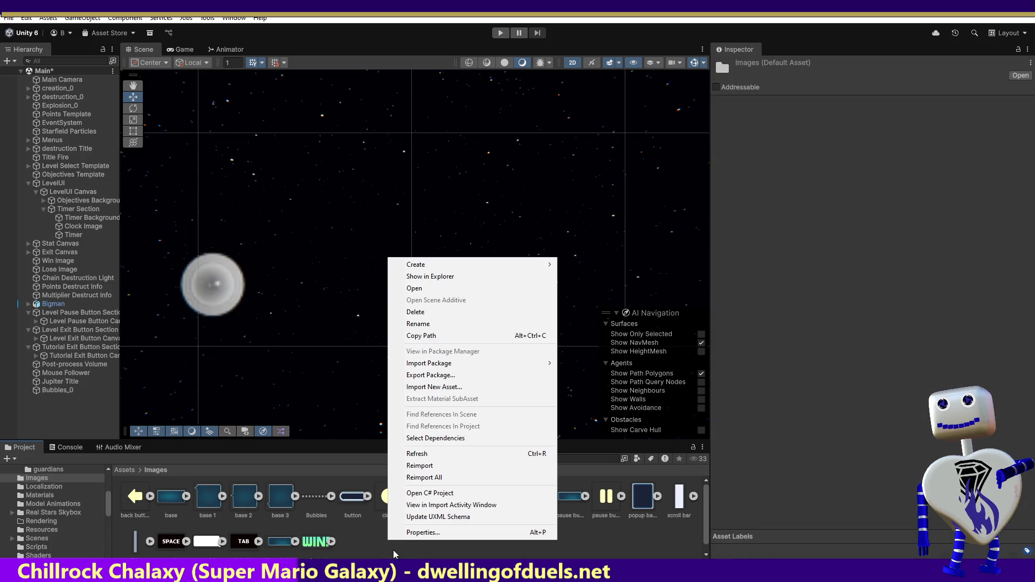
left_click(430, 276)
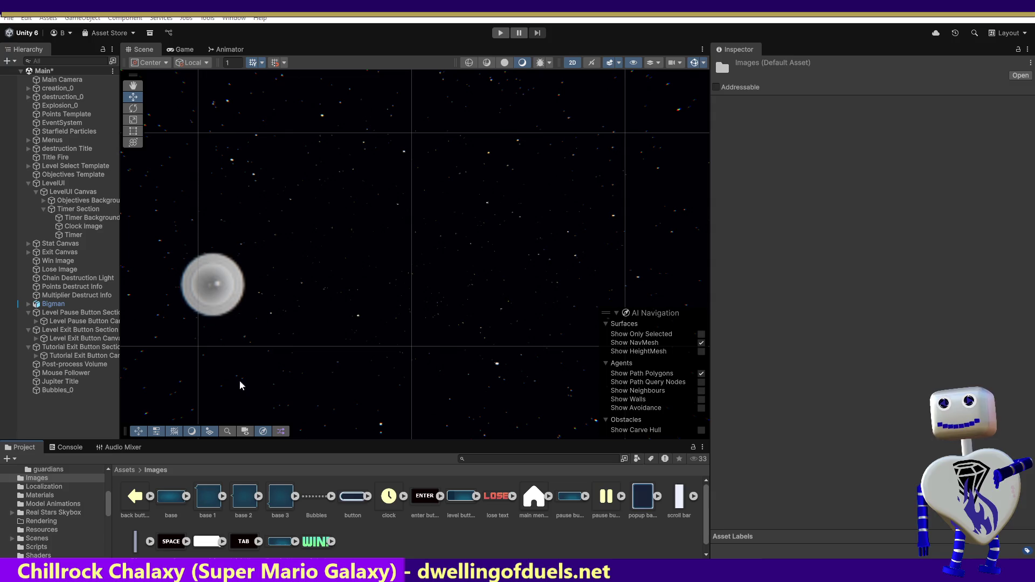
left_click(81, 338)
left_click(59, 390)
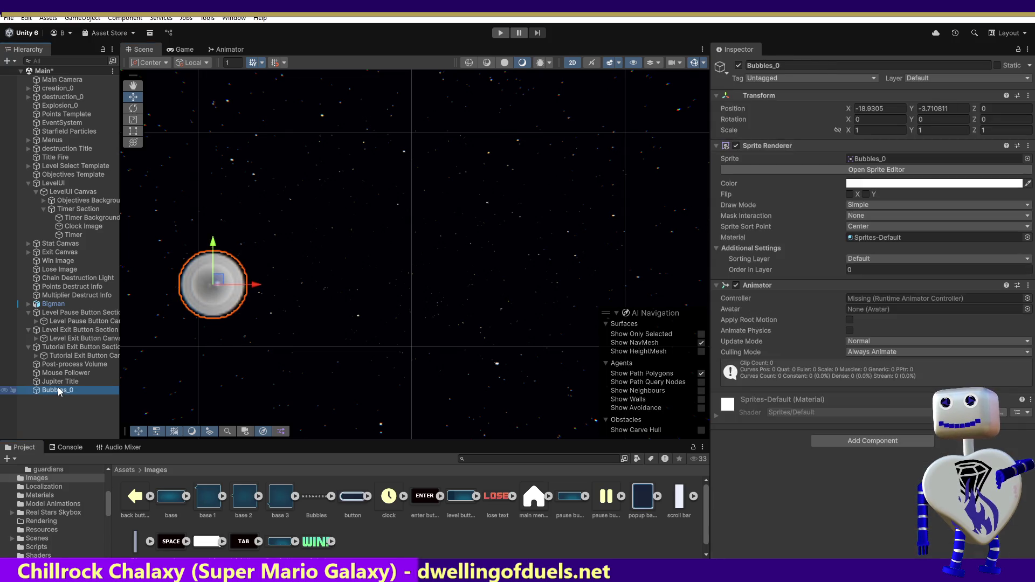
key("Delete")
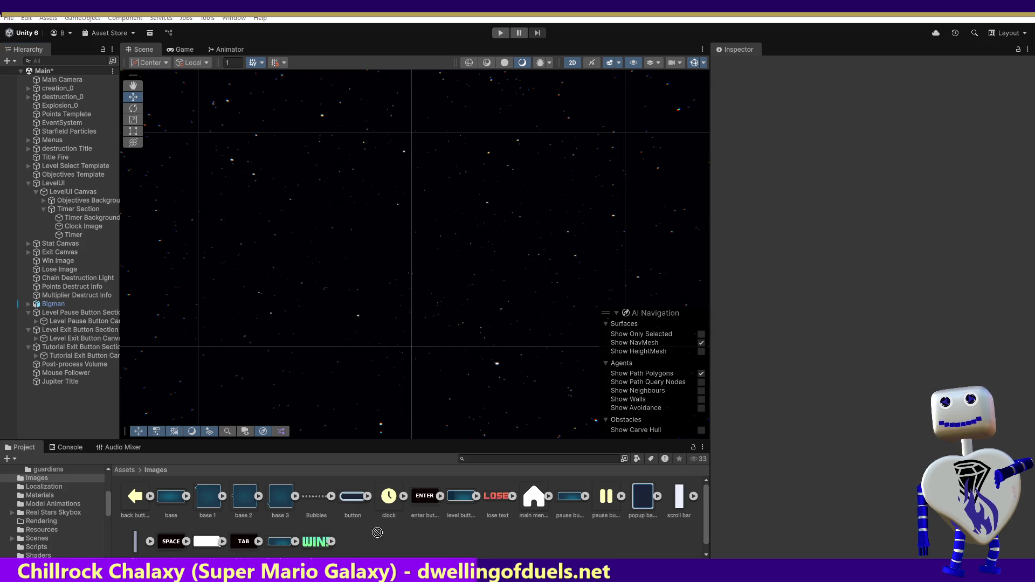
Delete the Bubbles image asset from the Project panel, confirming the prompt
left_click(313, 503)
key("Delete")
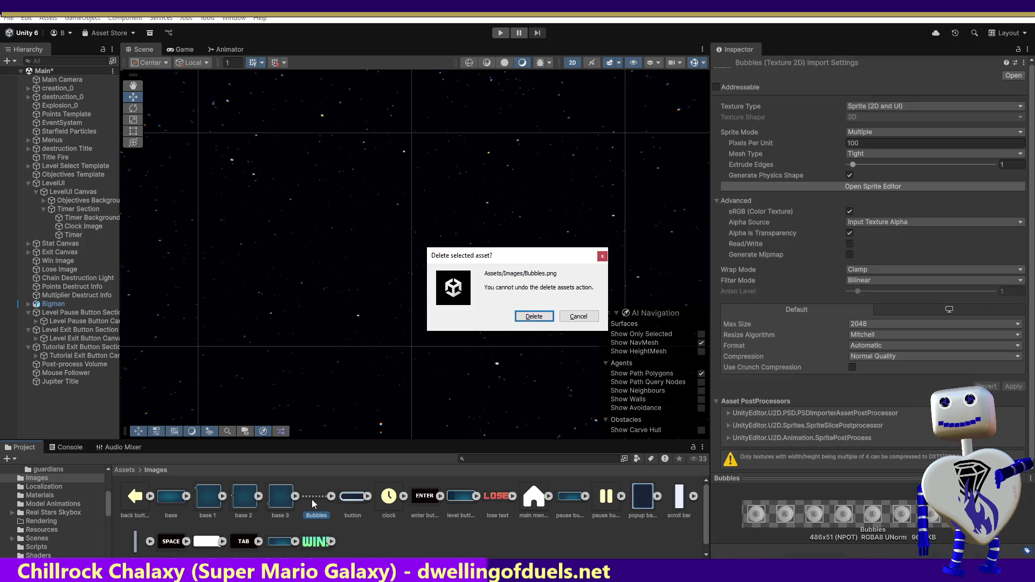
left_click(534, 317)
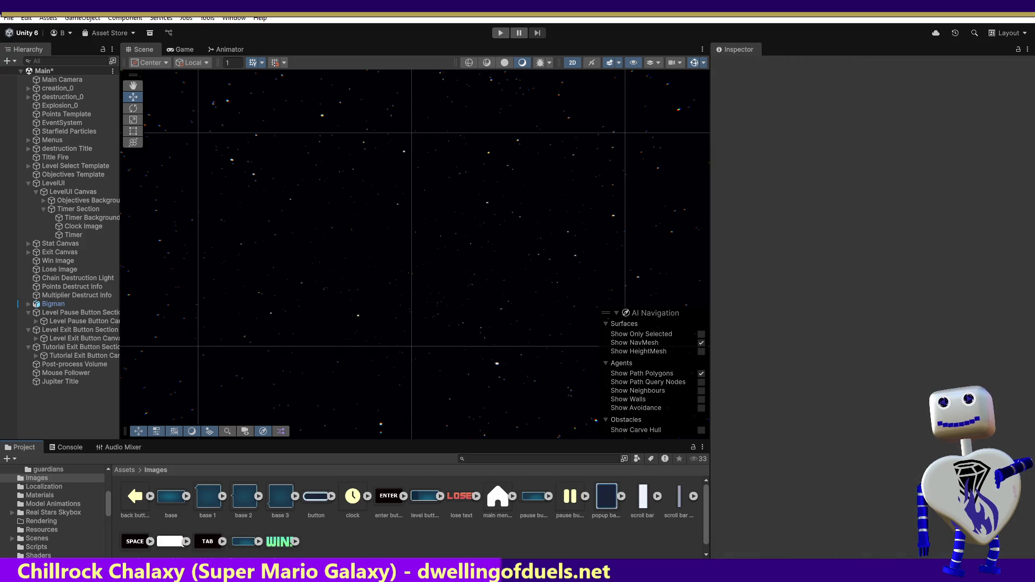
Restore the deleted Bubbles asset with Ctrl+Z and begin dragging it into the Scene
scroll(331, 548, "down", 1)
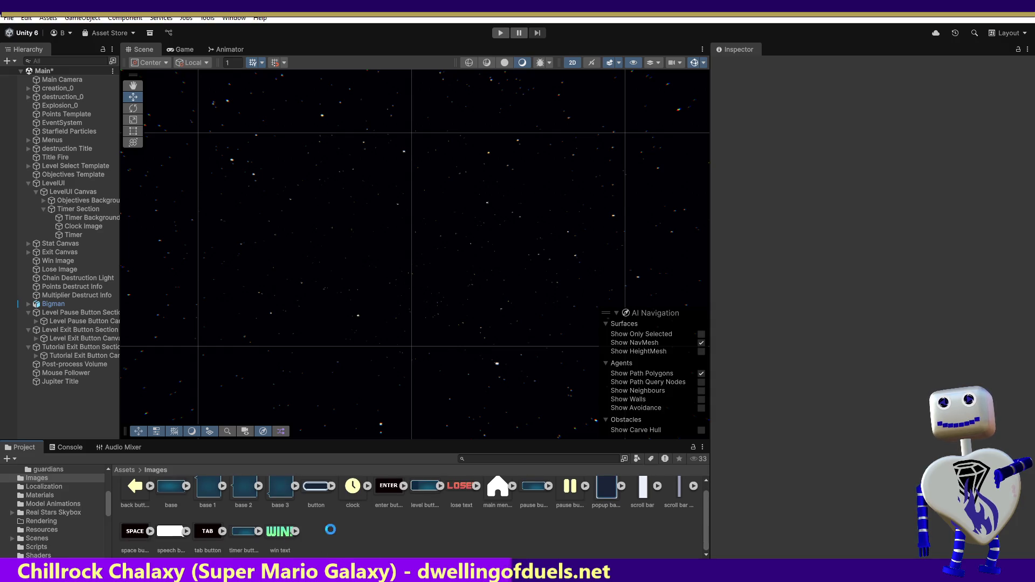
key("ctrl+z")
scroll(312, 492, "up", 1)
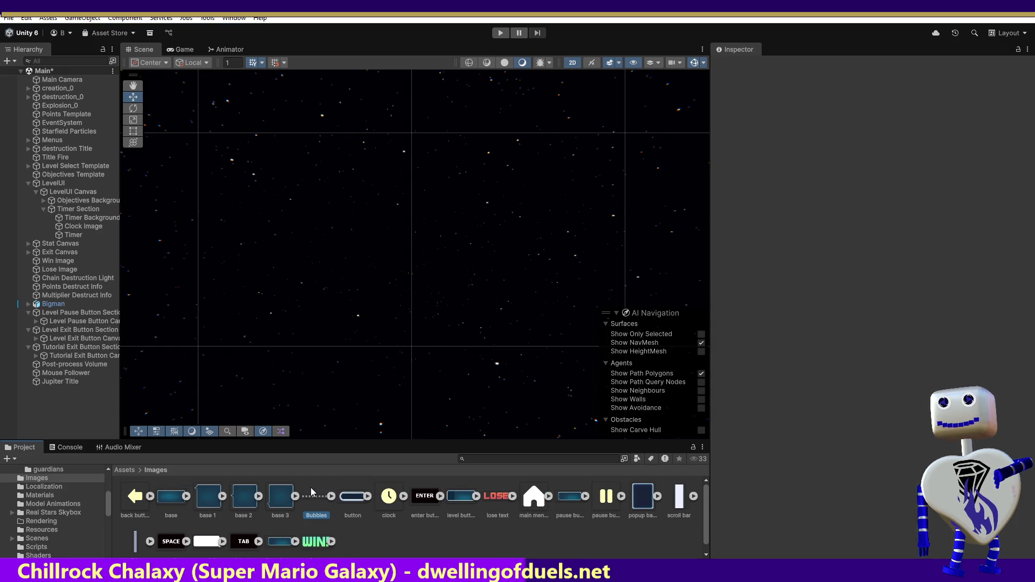
left_click_drag(312, 491, 263, 285)
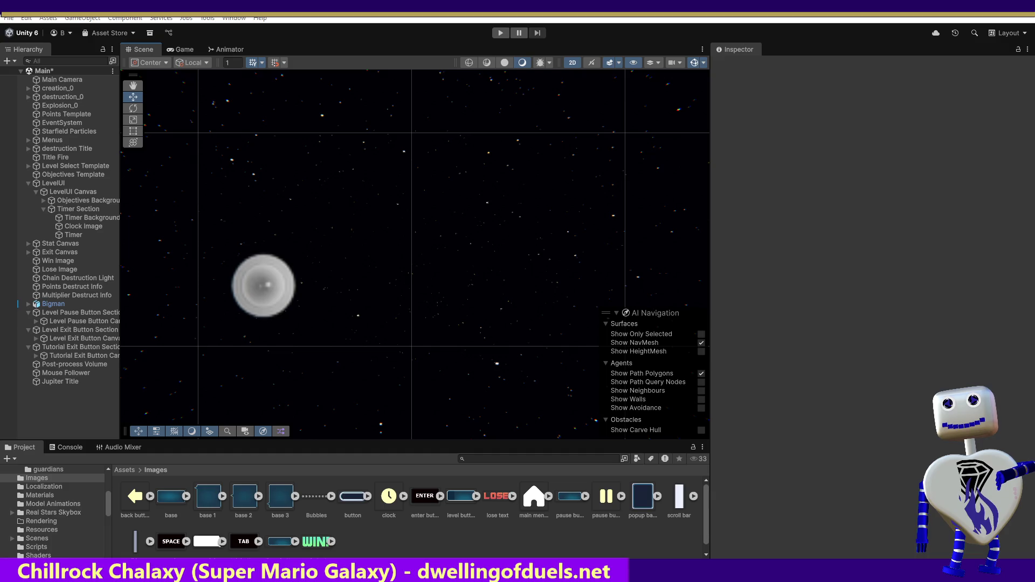
Drop the Bubbles sprite into the scene as Bubbles_0, then switch to Blender
left_click_drag(263, 285, 263, 285)
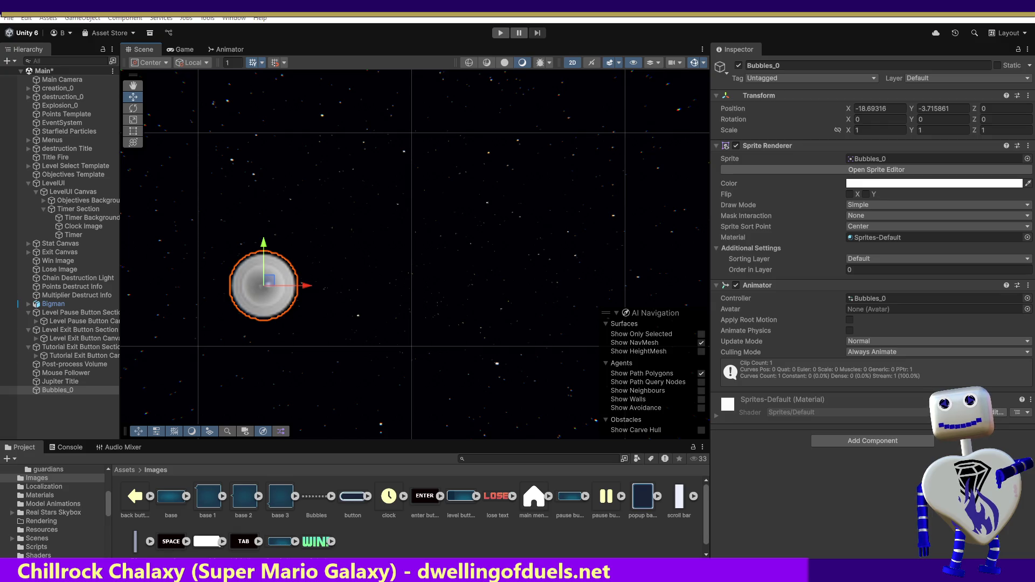
key("alt+Tab")
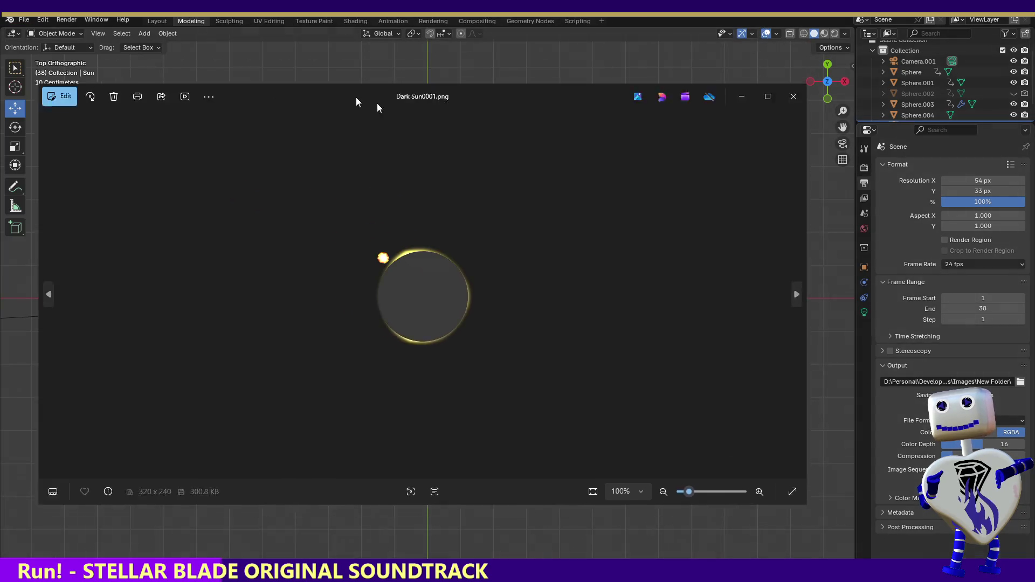
Move the Dark Sun0001.png viewer window aside over Blender
left_click_drag(377, 103, 412, 113)
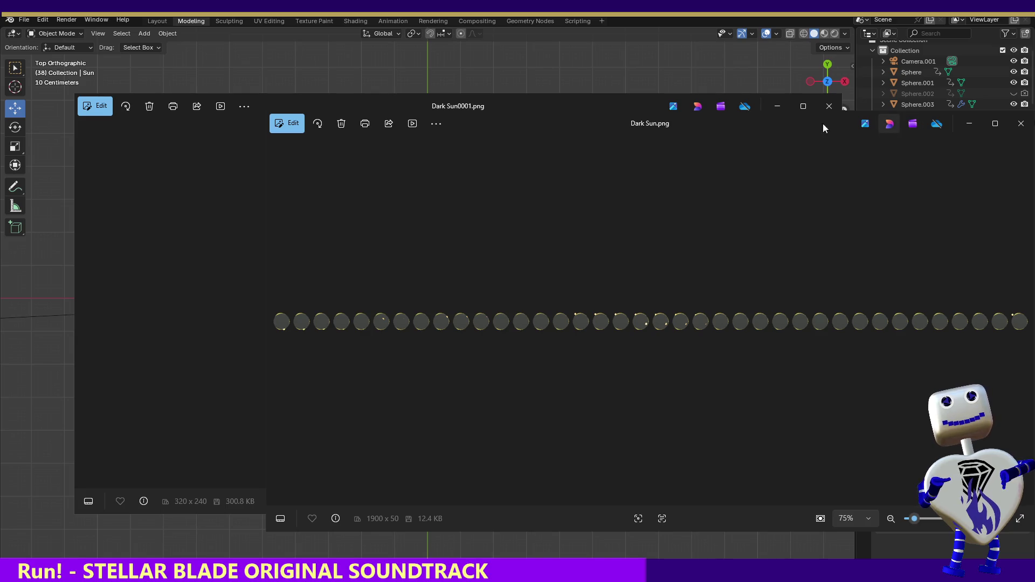
Move the Dark Sun.png viewer aside and set Blender's render Resolution Y to 50 px
left_click_drag(787, 118, 571, 166)
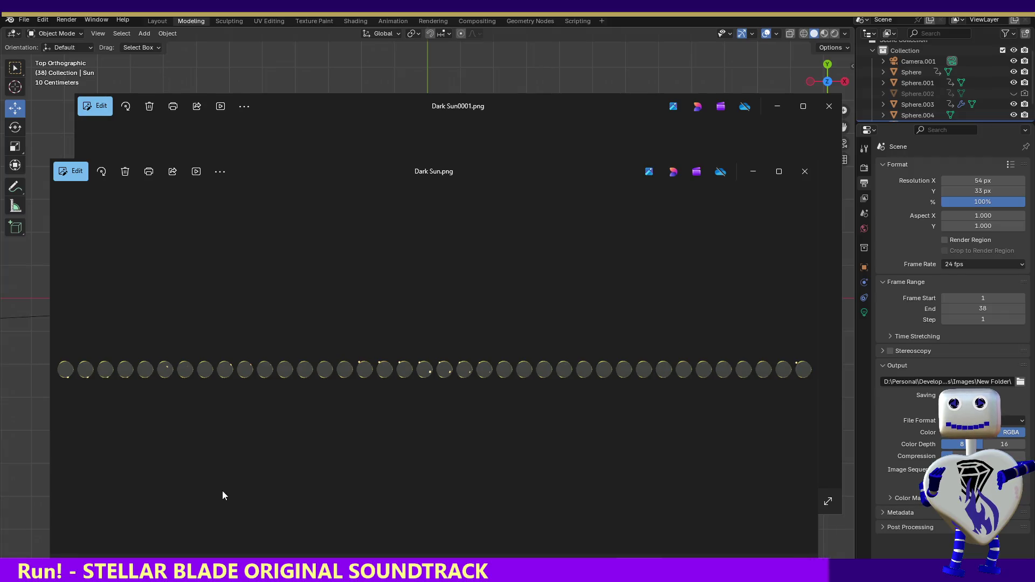
left_click(980, 191)
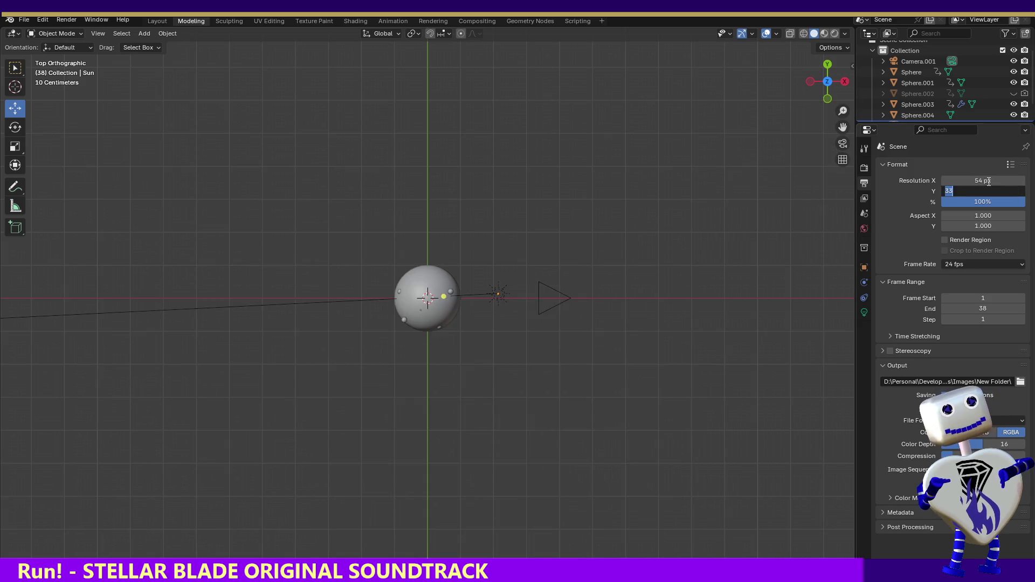
type("50")
key("Return")
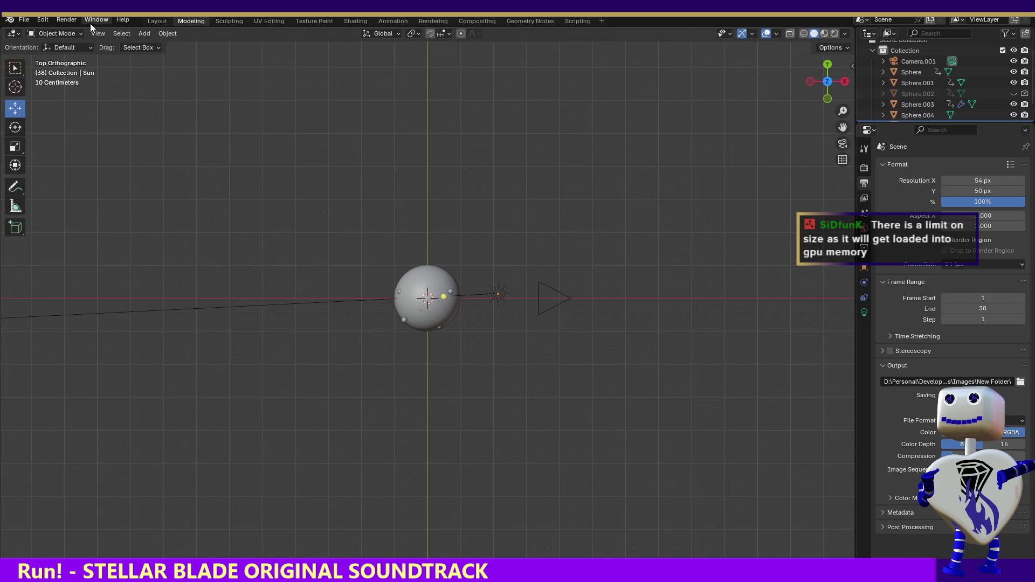
Switch to the Animation workspace and show the Output Properties panel
left_click(392, 21)
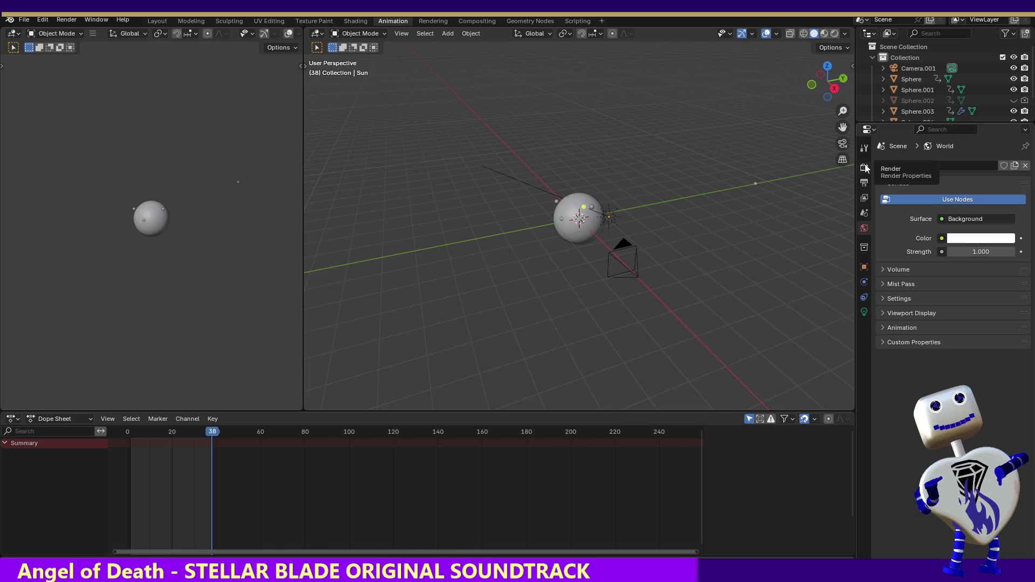
left_click(864, 183)
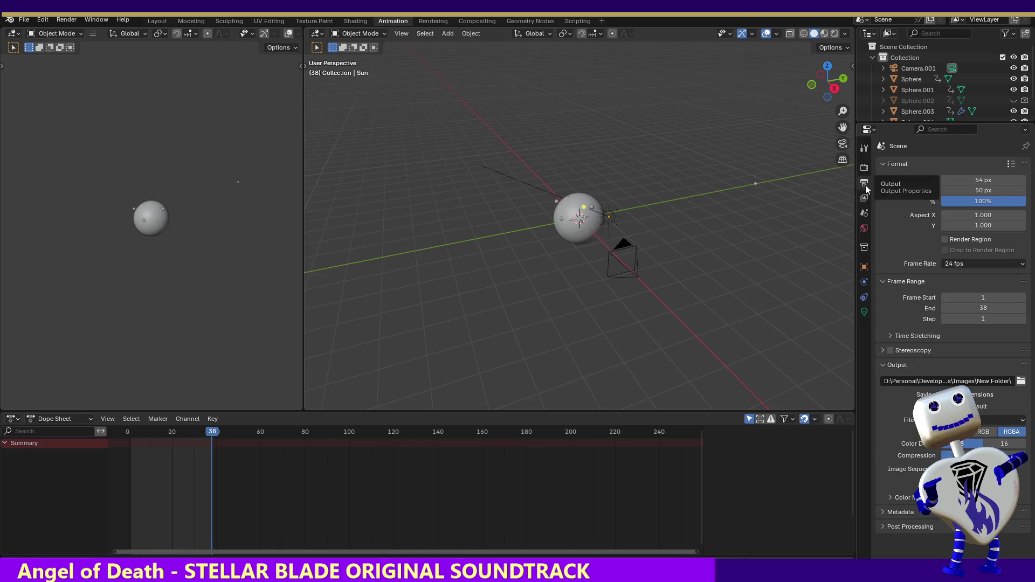
Change the render Resolution X from 54 to 50 px
left_click(995, 180)
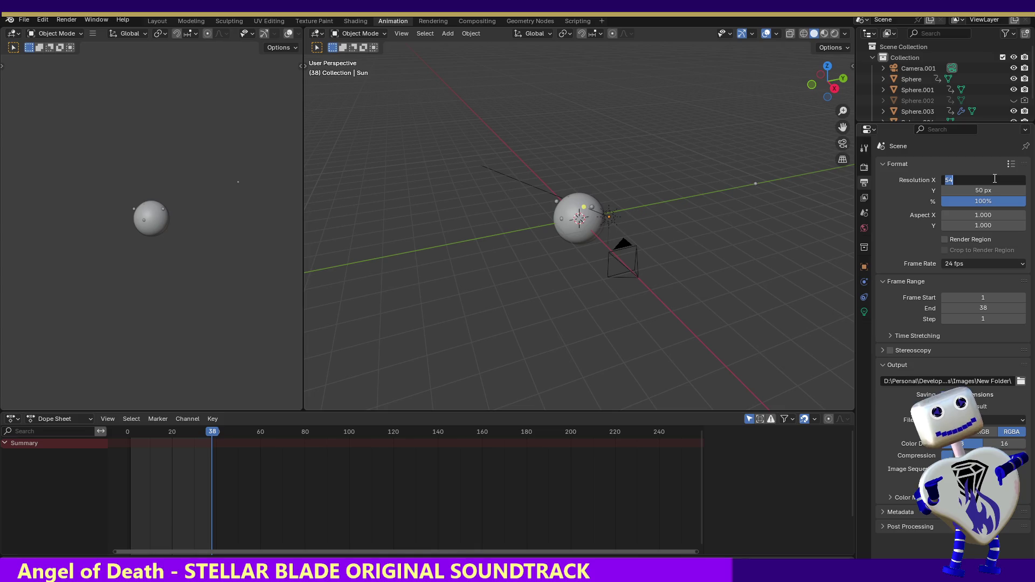
type("50")
key("Return")
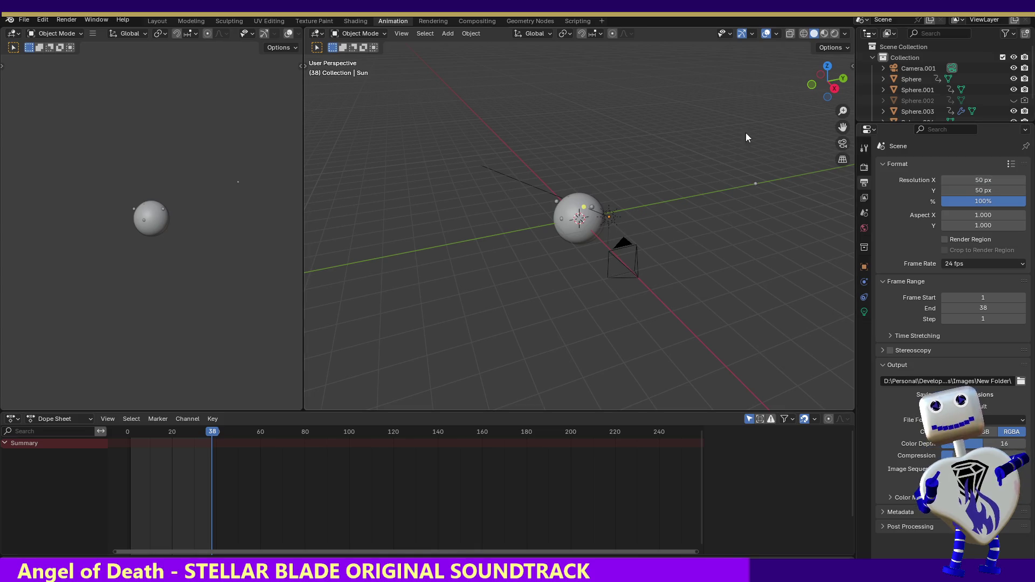
Render the 38-frame animation to image files via Render Animation
left_click(47, 21)
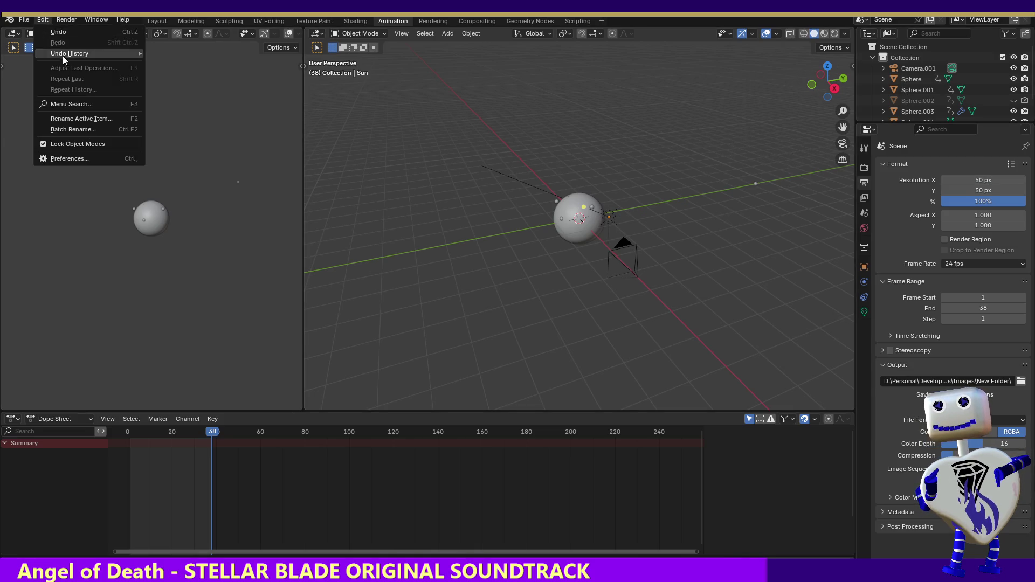
left_click(70, 20)
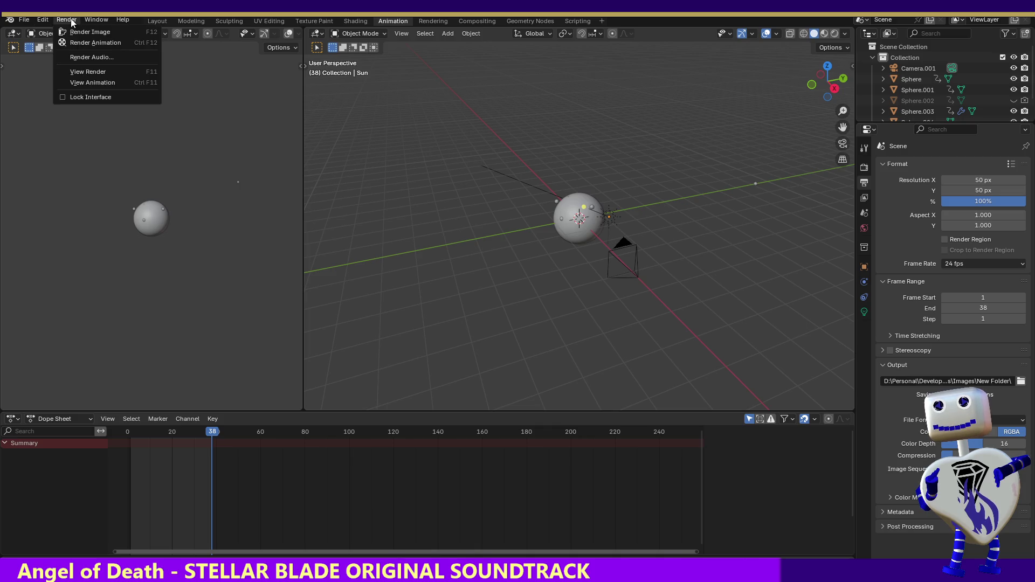
left_click(87, 43)
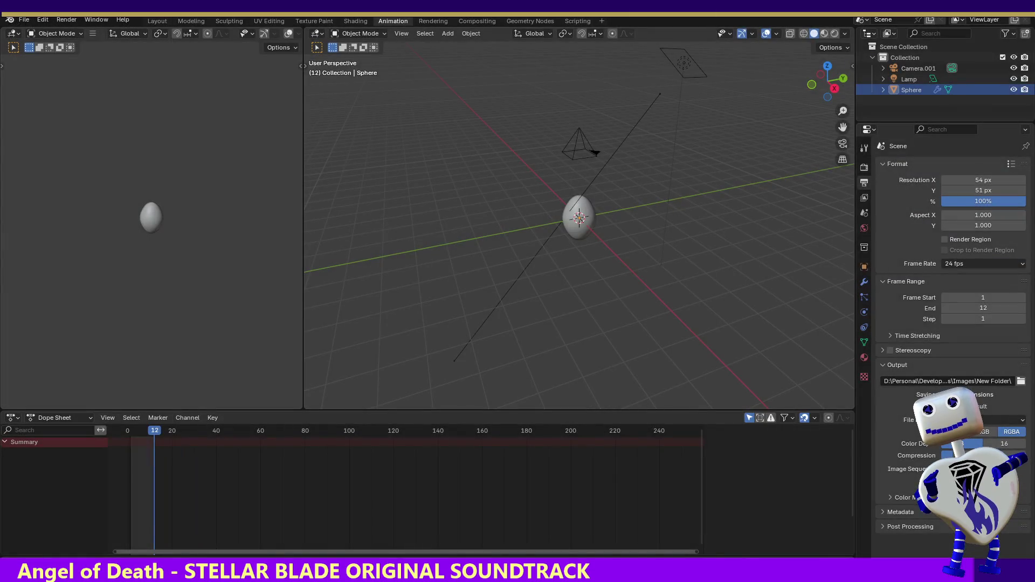
Leave Bubbles.blend for another file, discarding its unsaved changes with Don't Save
key("ctrl+q")
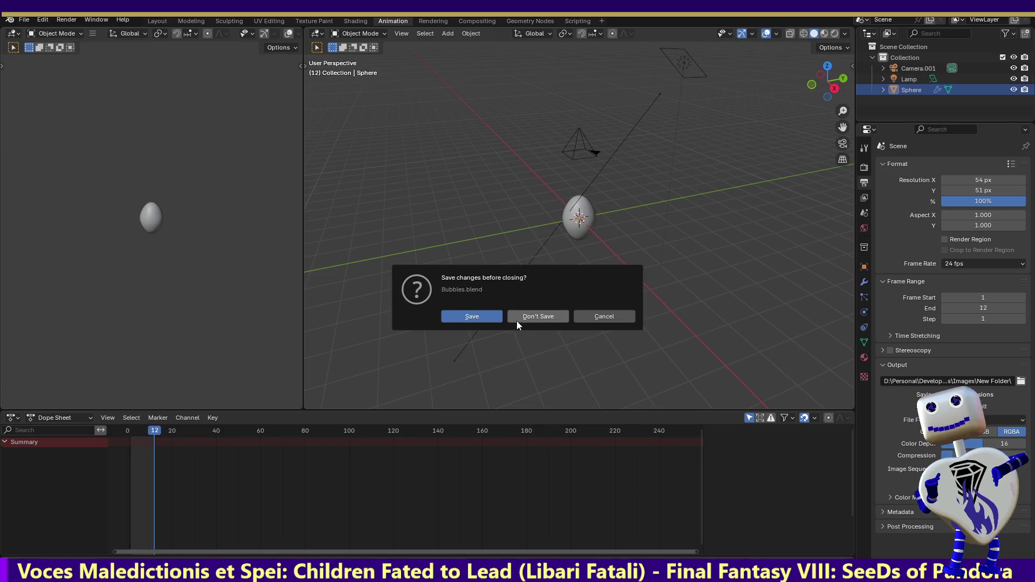
left_click(517, 318)
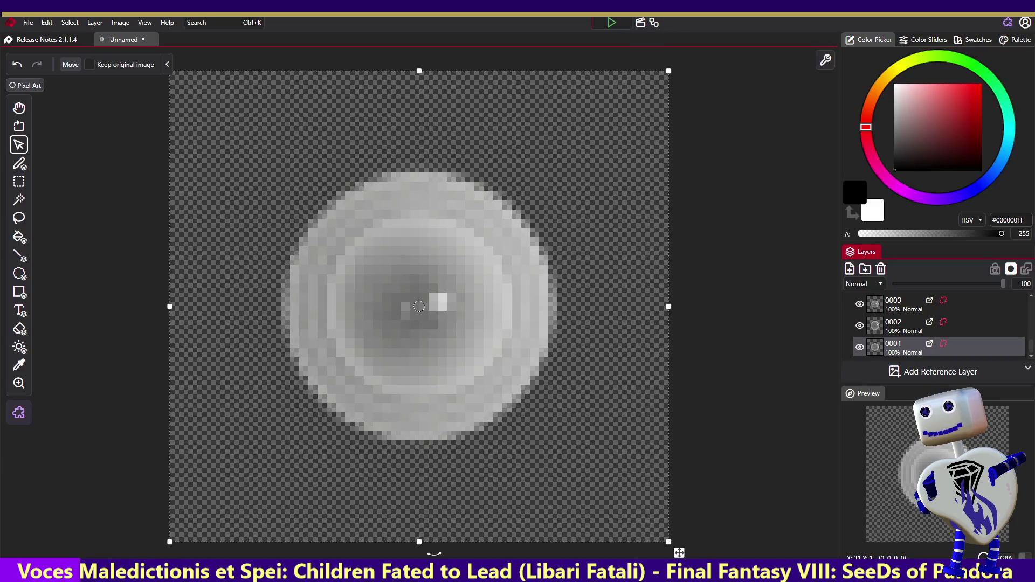
Create a new 50 × 50 px image and add the render as a reference layer
left_click(27, 24)
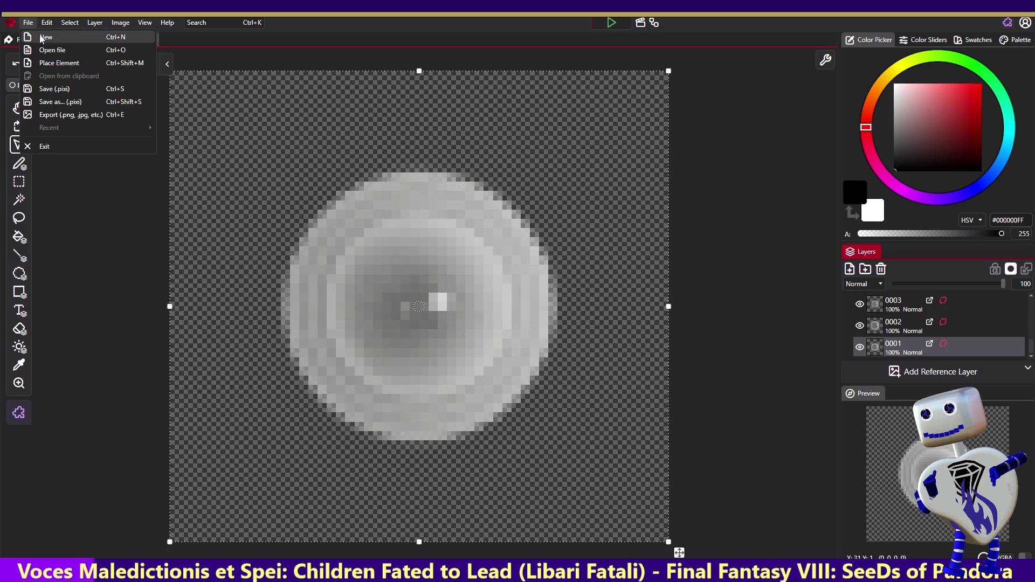
left_click(42, 37)
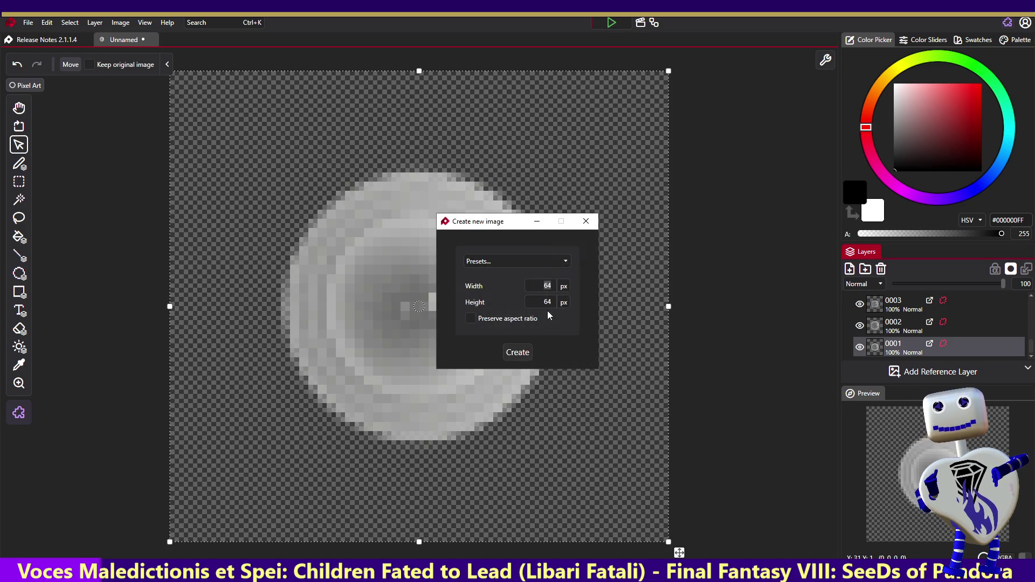
type("50")
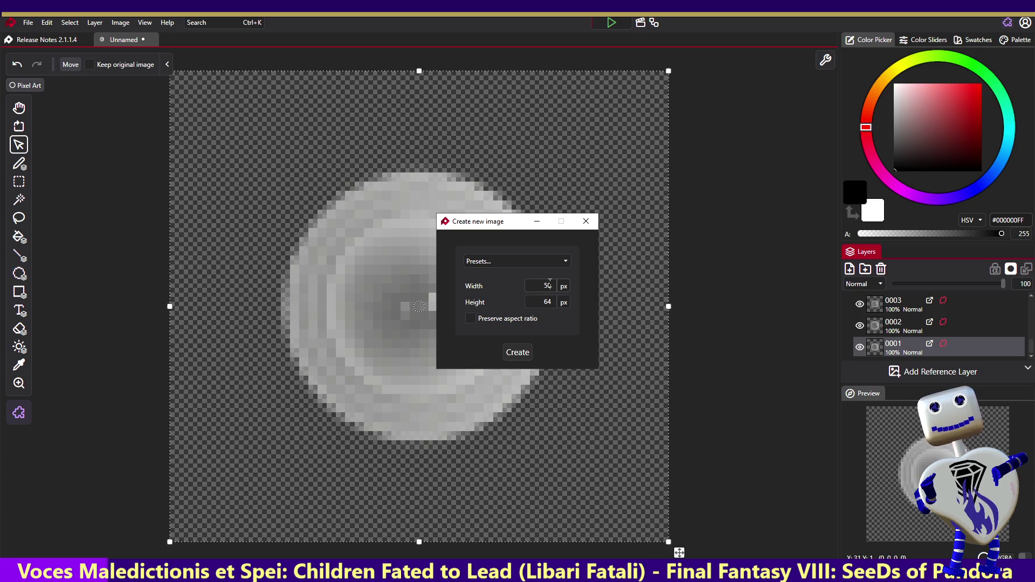
left_click(547, 302)
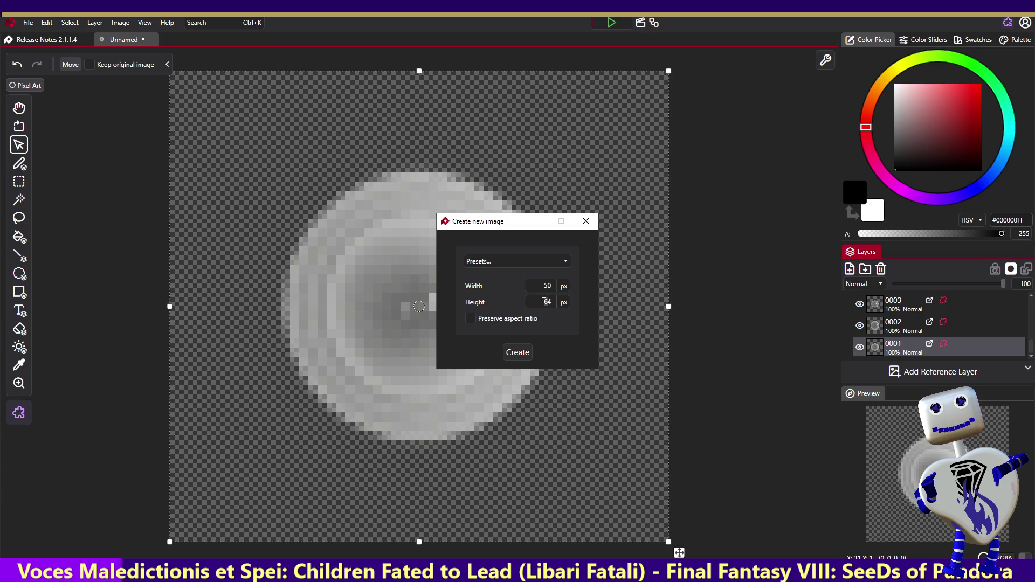
type("50")
key("Return")
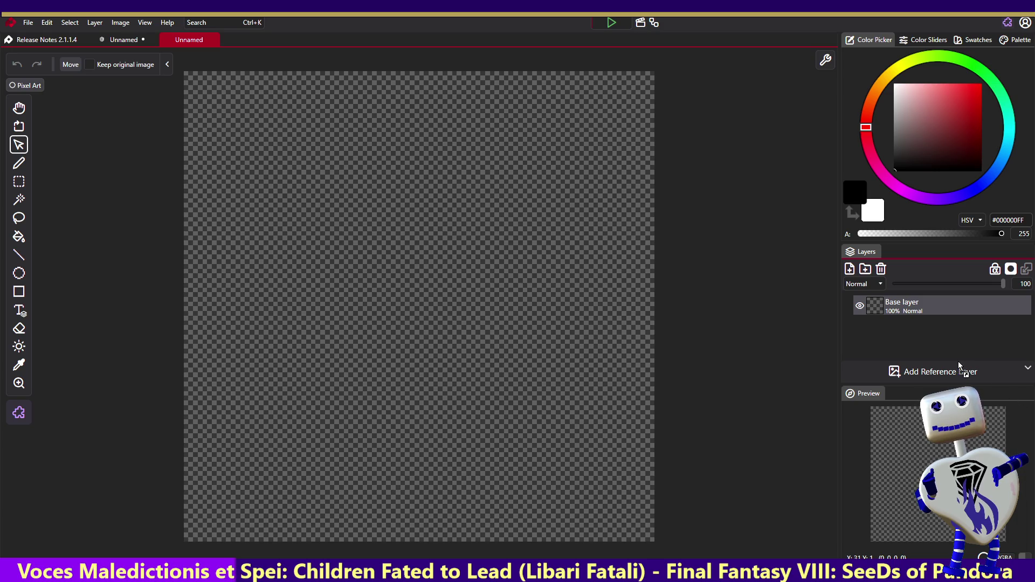
left_click(947, 377)
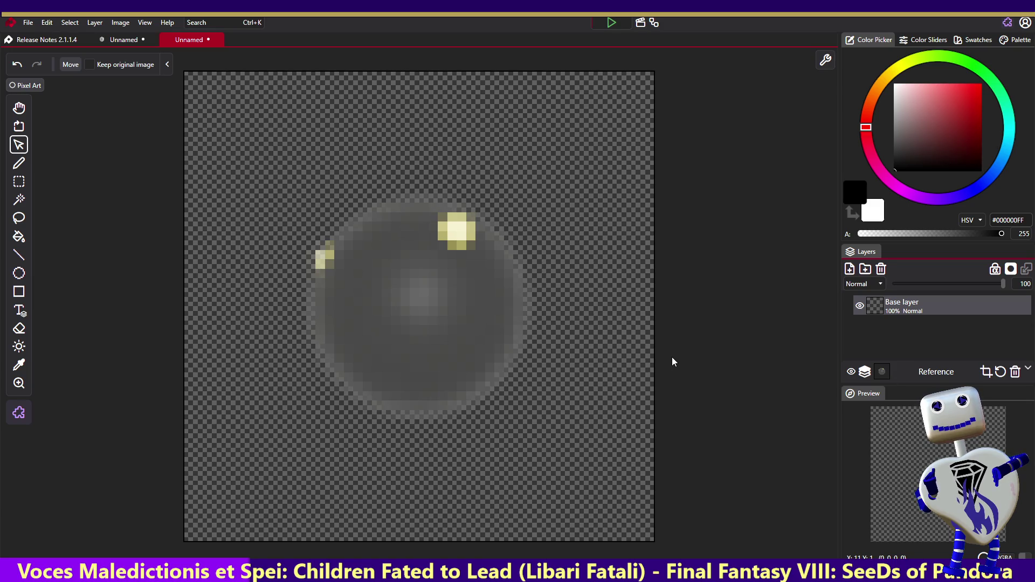
left_click(963, 343)
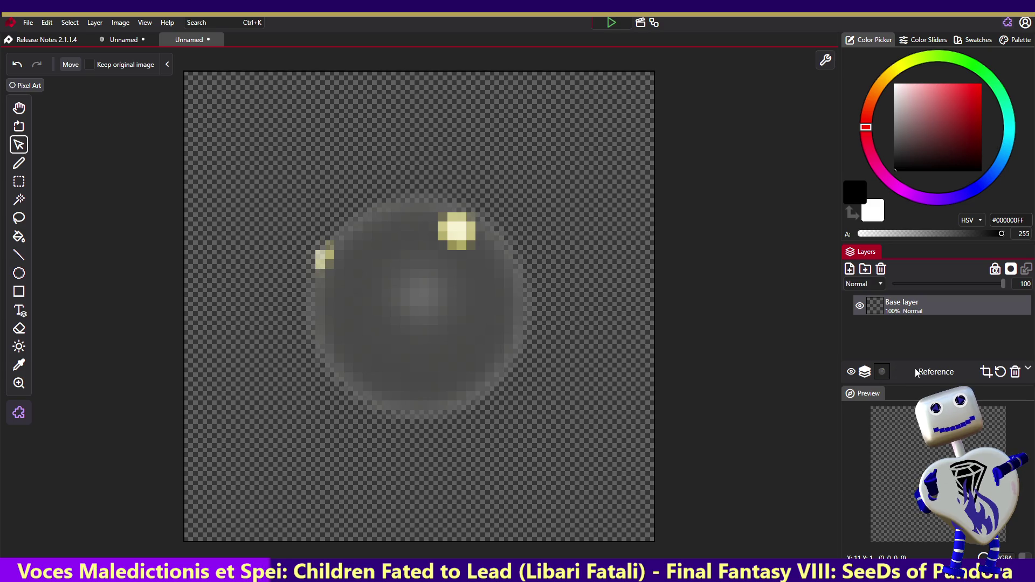
key("ctrl+z")
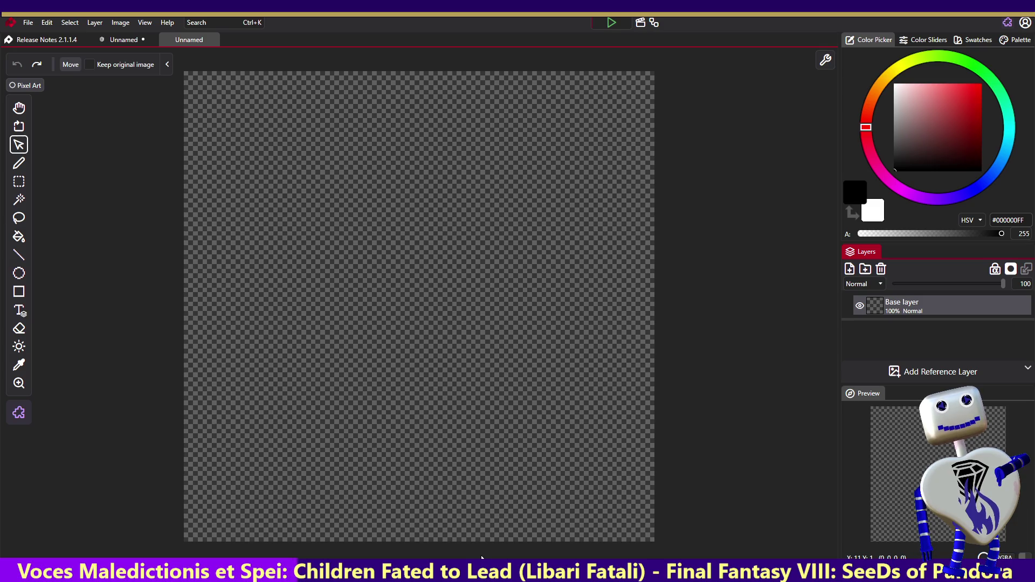
key("ctrl+v")
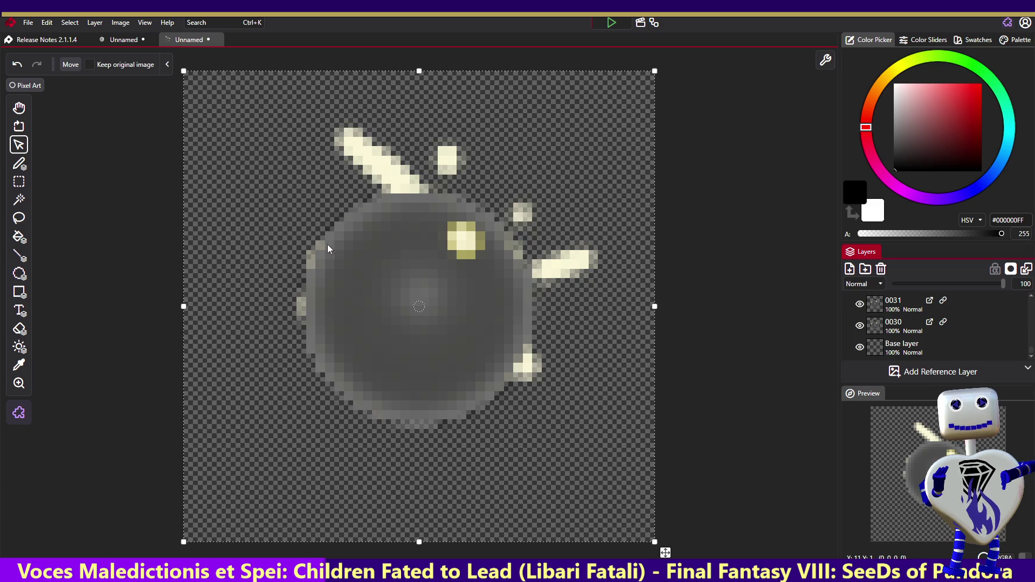
Cancel Save as, then open Export image with the spritesheet option selected
left_click(25, 22)
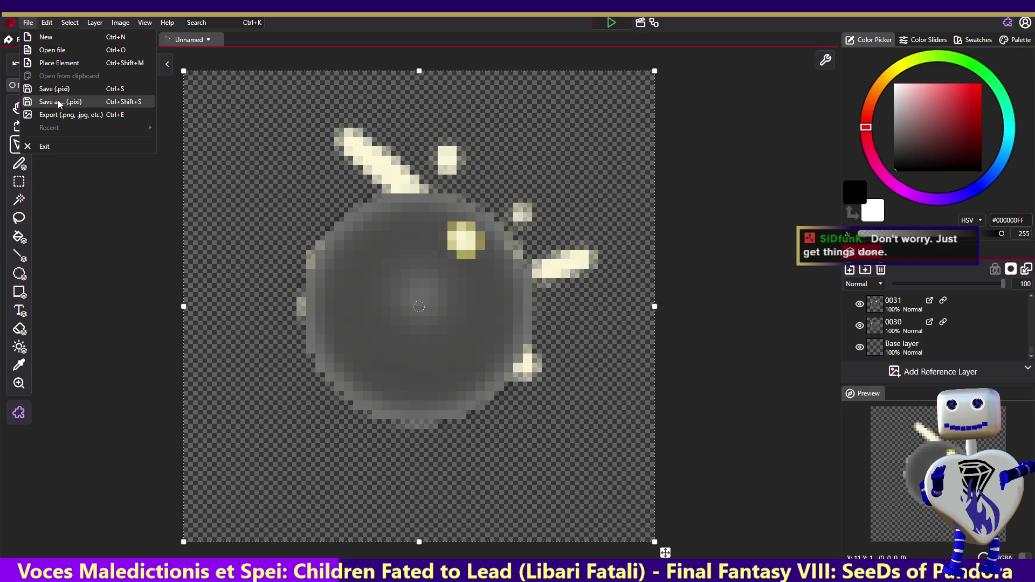
left_click(59, 102)
left_click(478, 284)
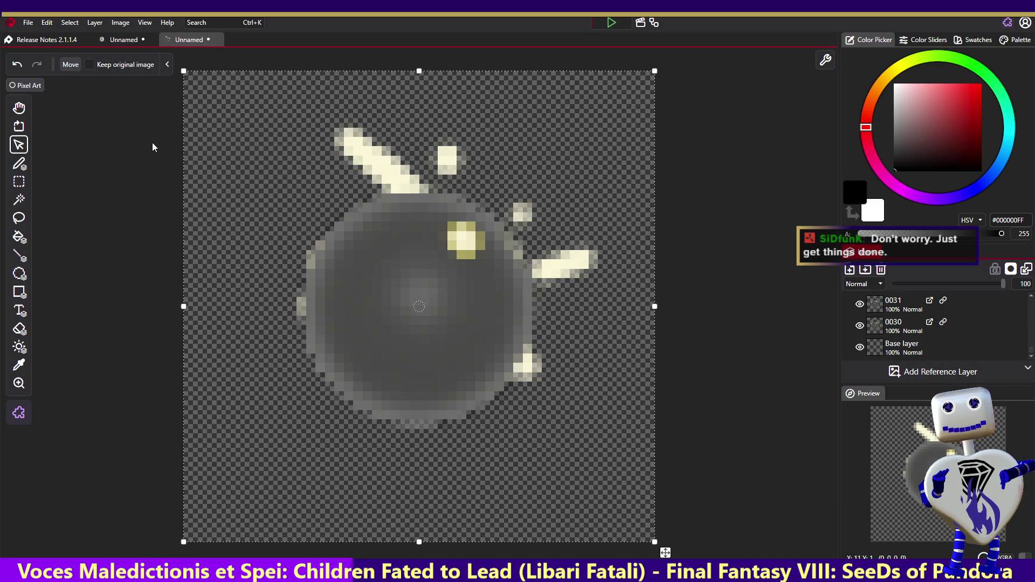
left_click(27, 22)
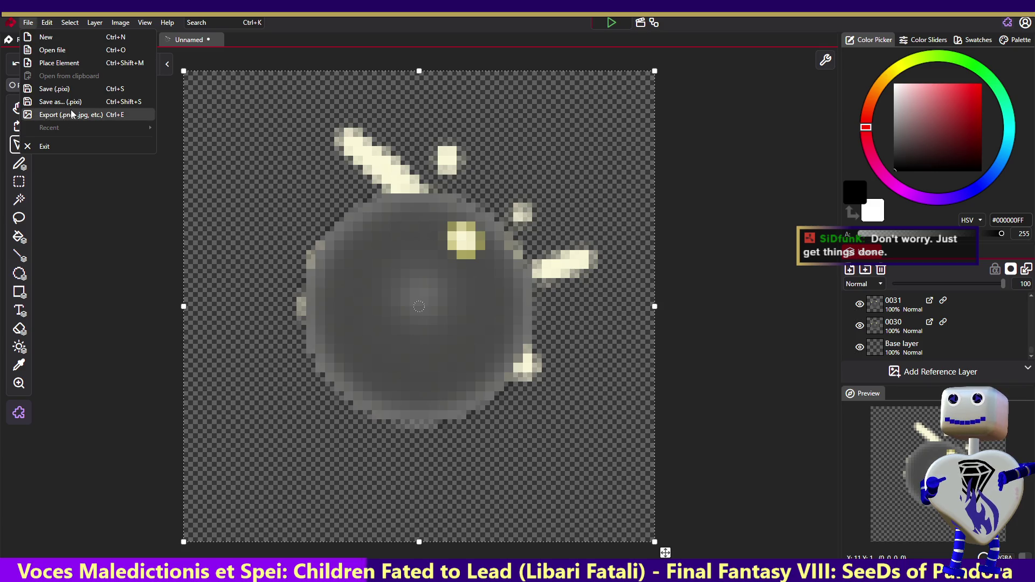
left_click(70, 115)
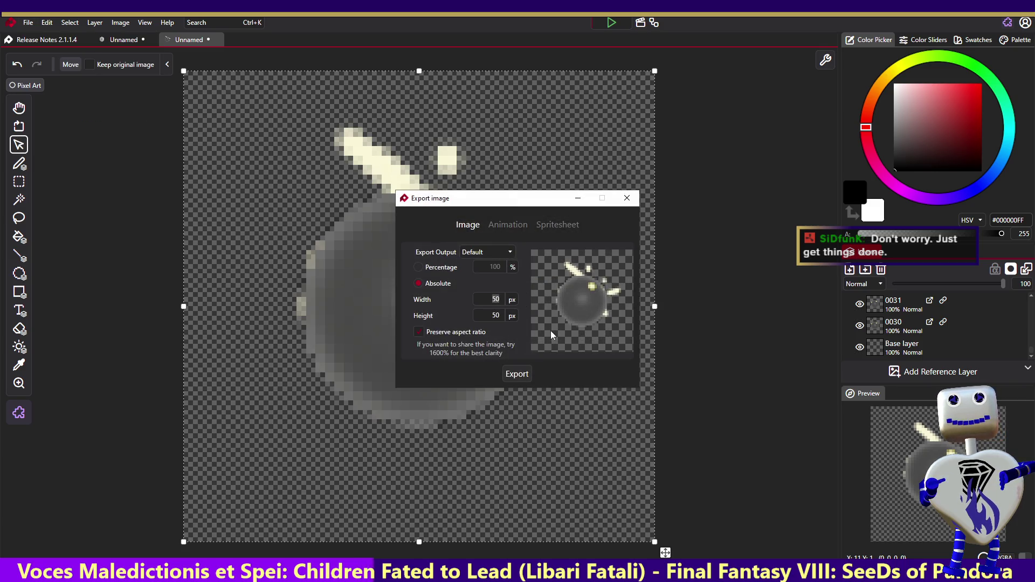
left_click(544, 224)
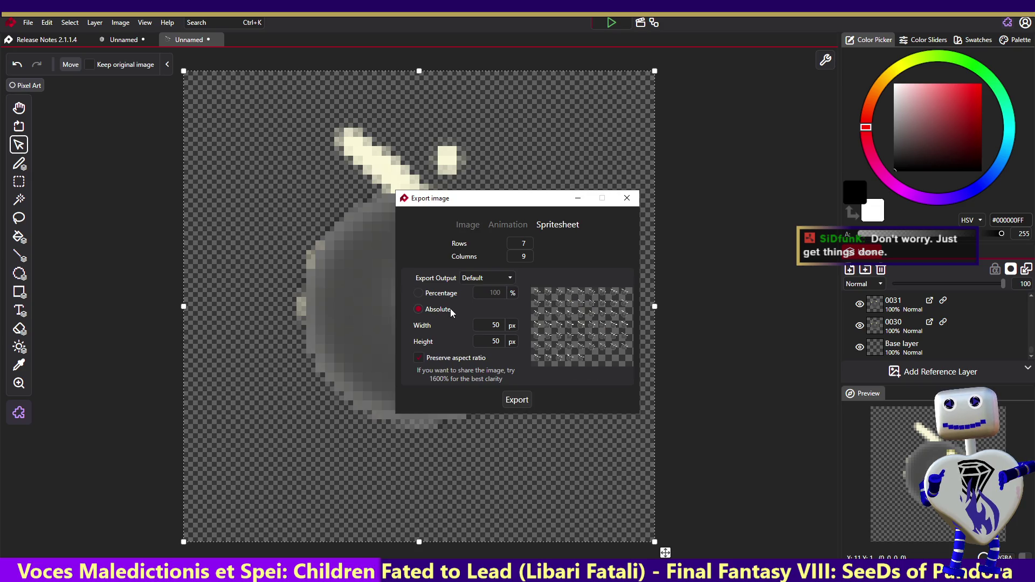
Try a single-row spritesheet export, cancel it, and switch over to Unity
double_click(521, 242)
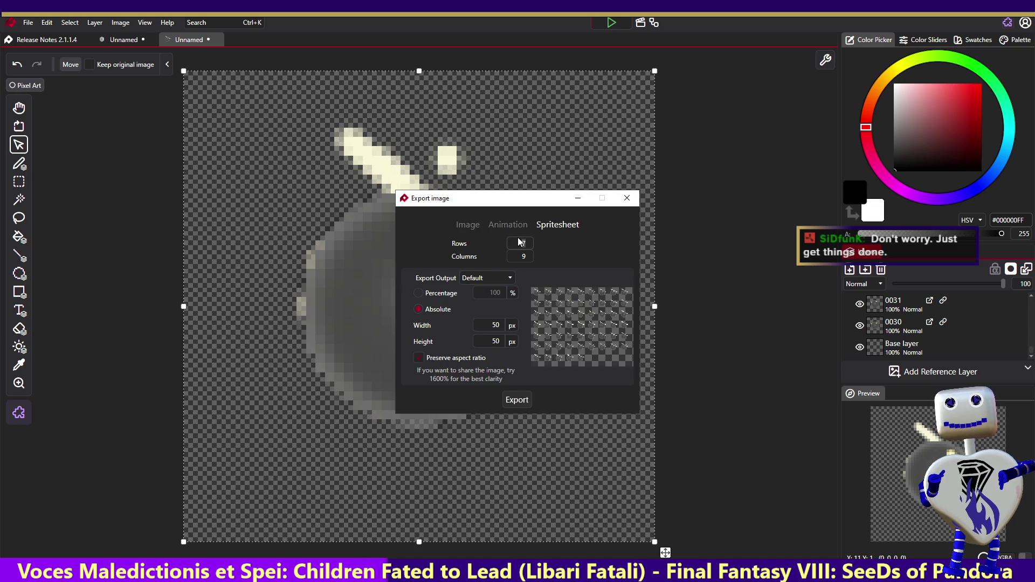
key("Return")
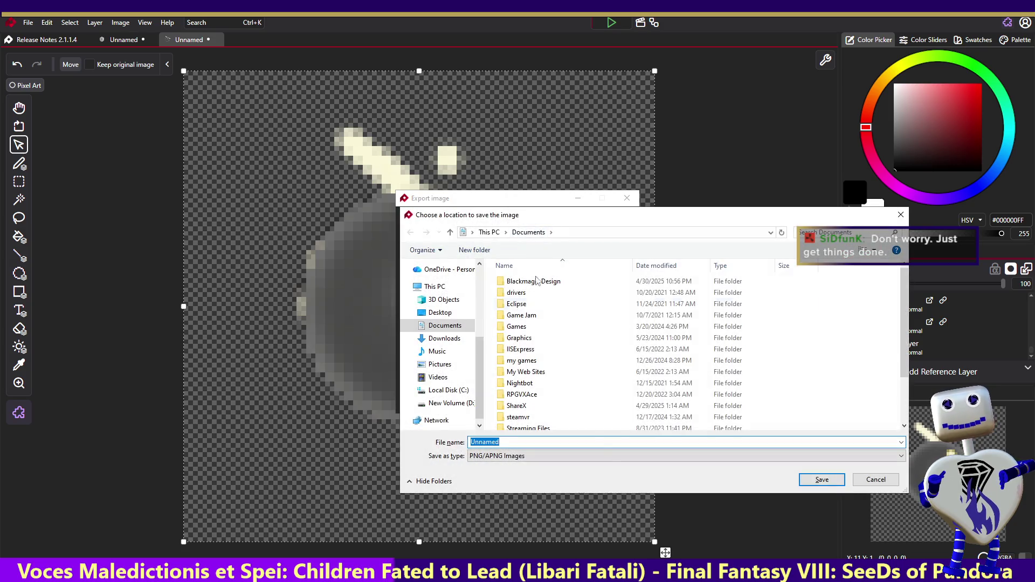
left_click(430, 481)
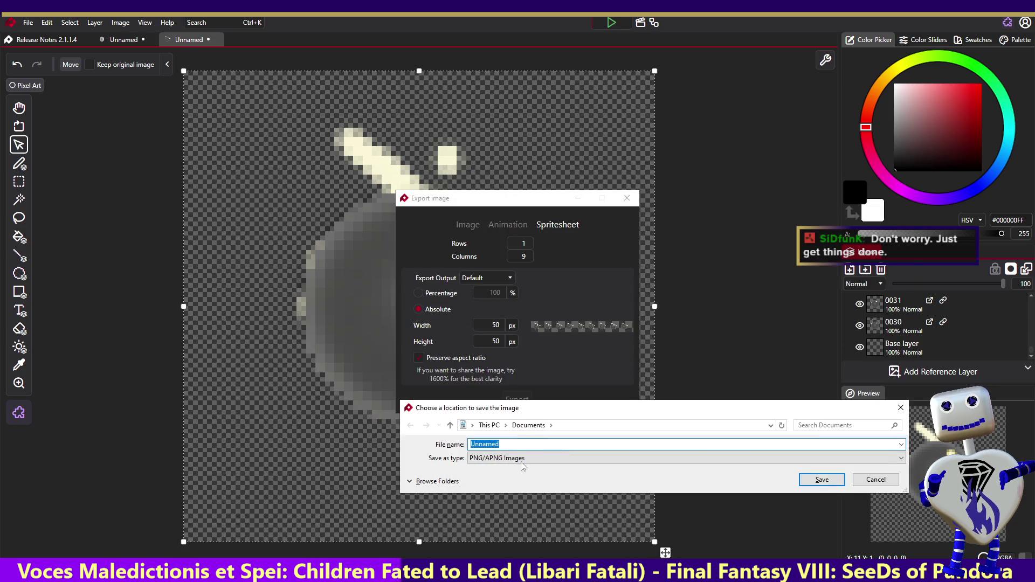
key("Escape")
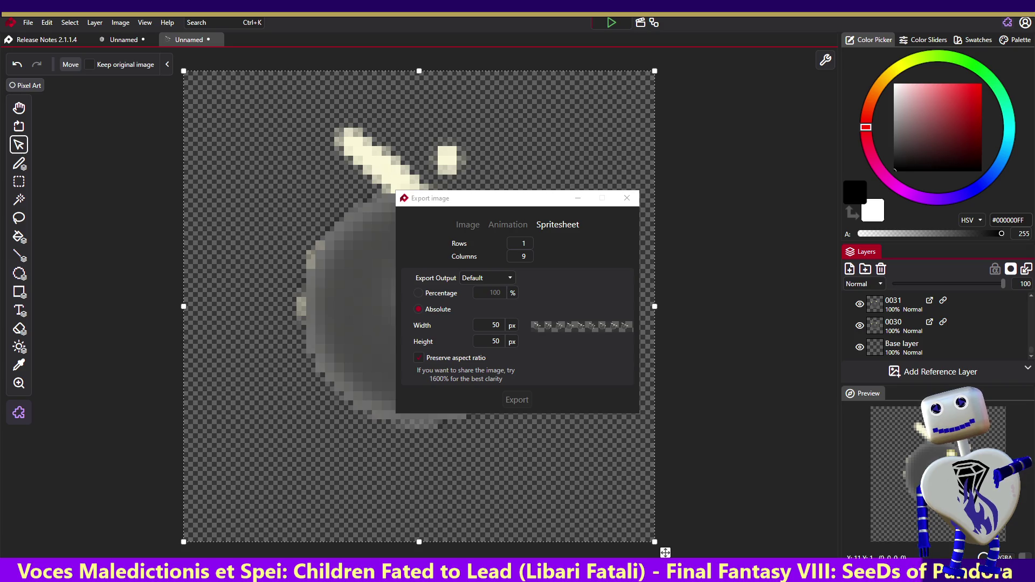
key("Escape")
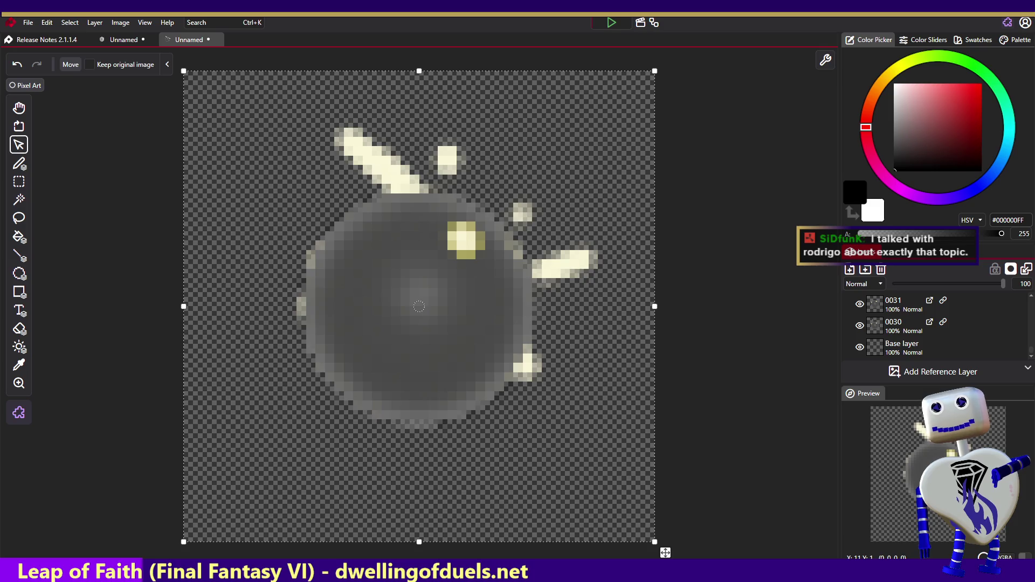
key("alt+Tab")
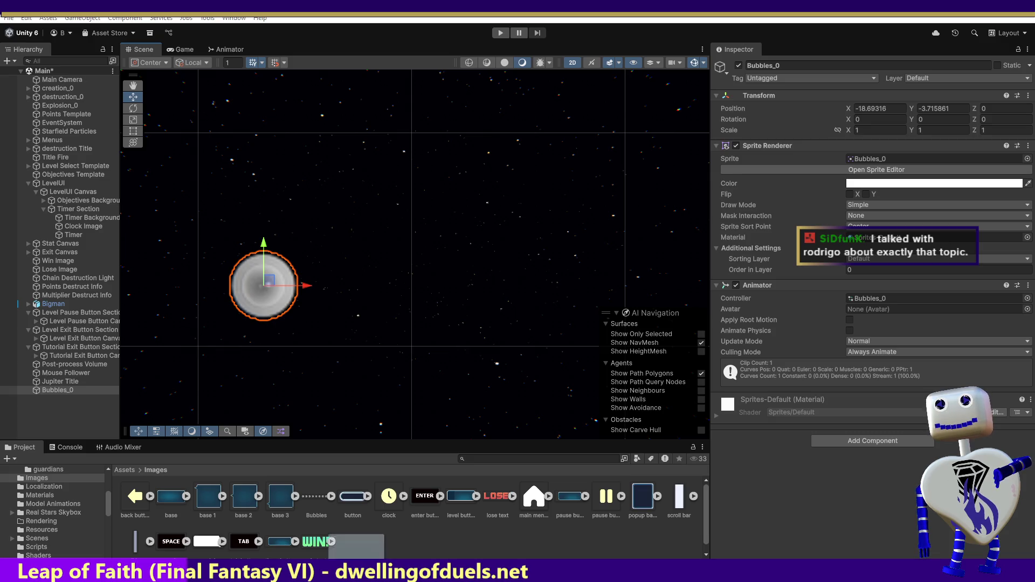
Import the Dark Sun PNG into Images, place it beside Bubbles, and show its import settings
left_click_drag(379, 532, 386, 535)
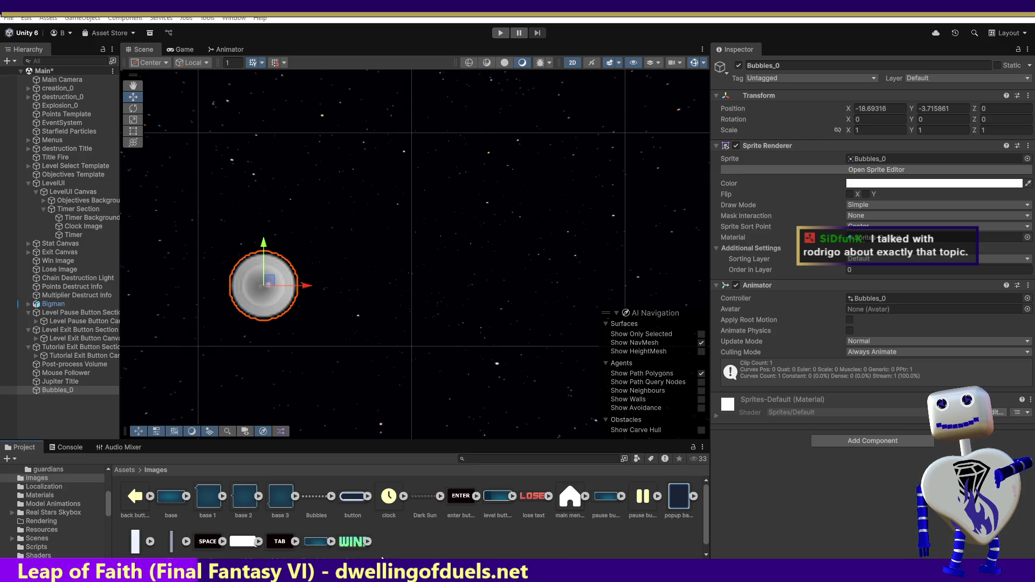
left_click_drag(425, 496, 363, 277)
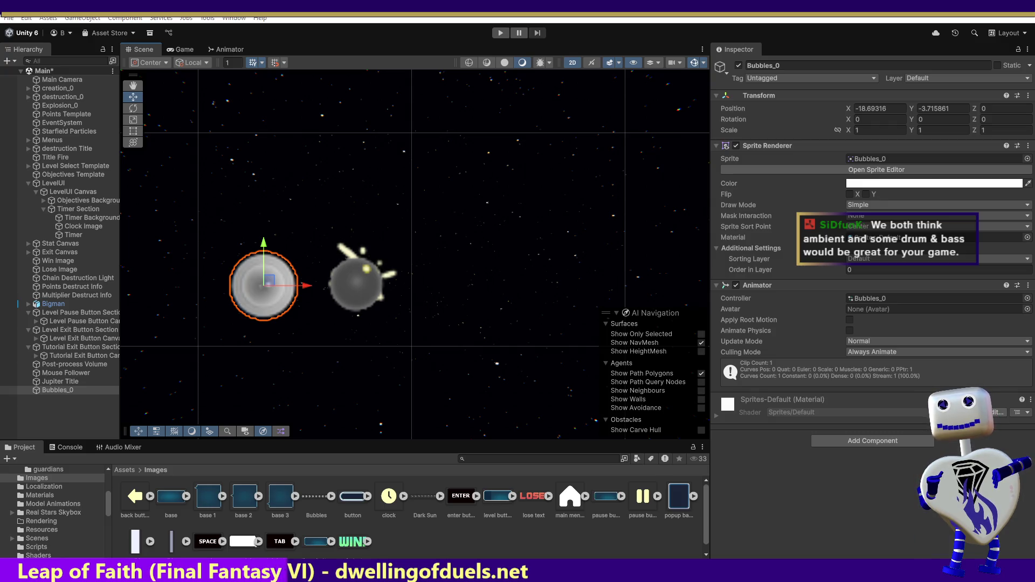
left_click_drag(357, 280, 362, 276)
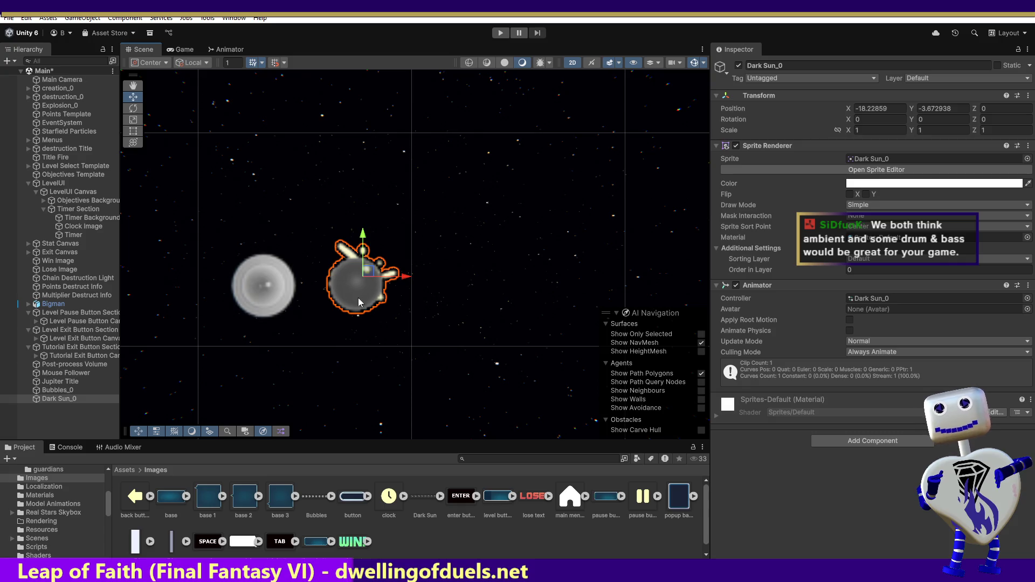
left_click(427, 501)
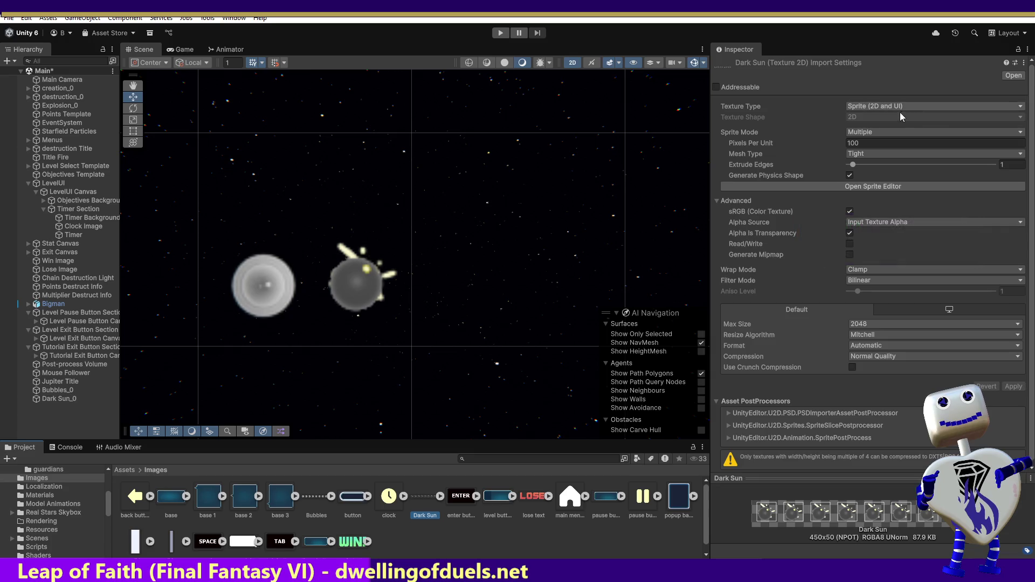
Auto-slice the Dark Sun texture in the Sprite Editor, apply the slices, and close it
left_click(886, 186)
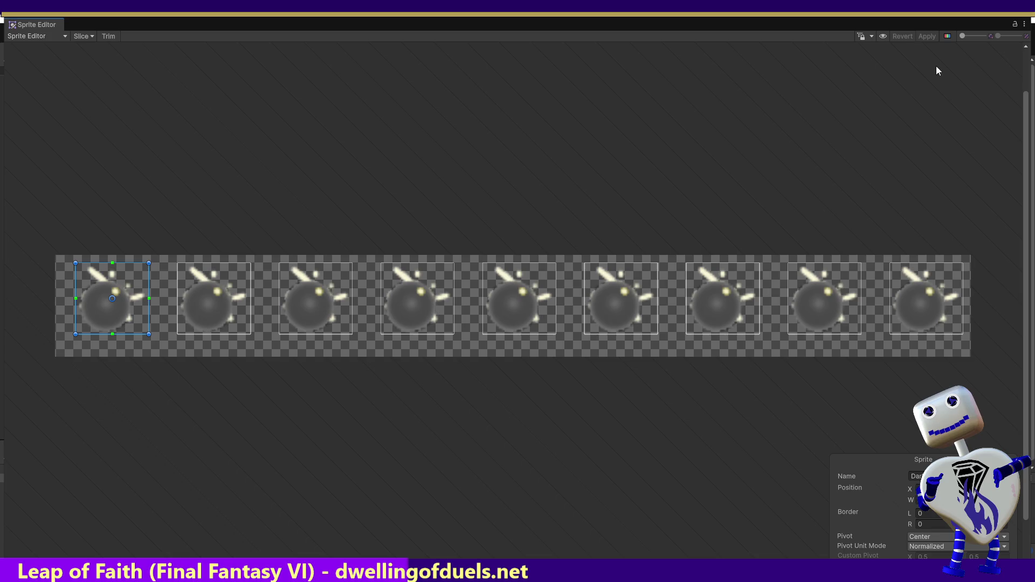
left_click(83, 36)
left_click(182, 184)
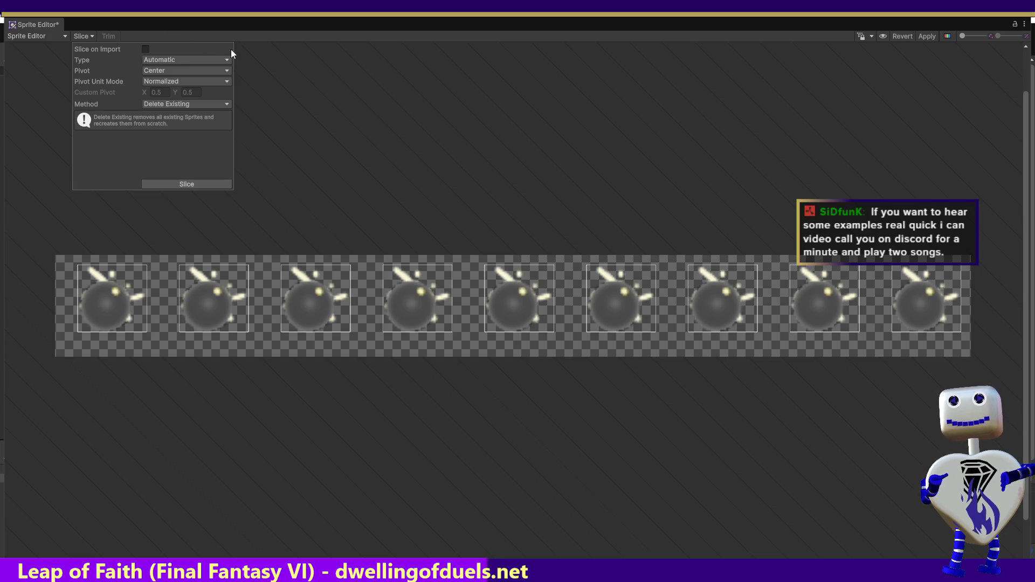
left_click(198, 184)
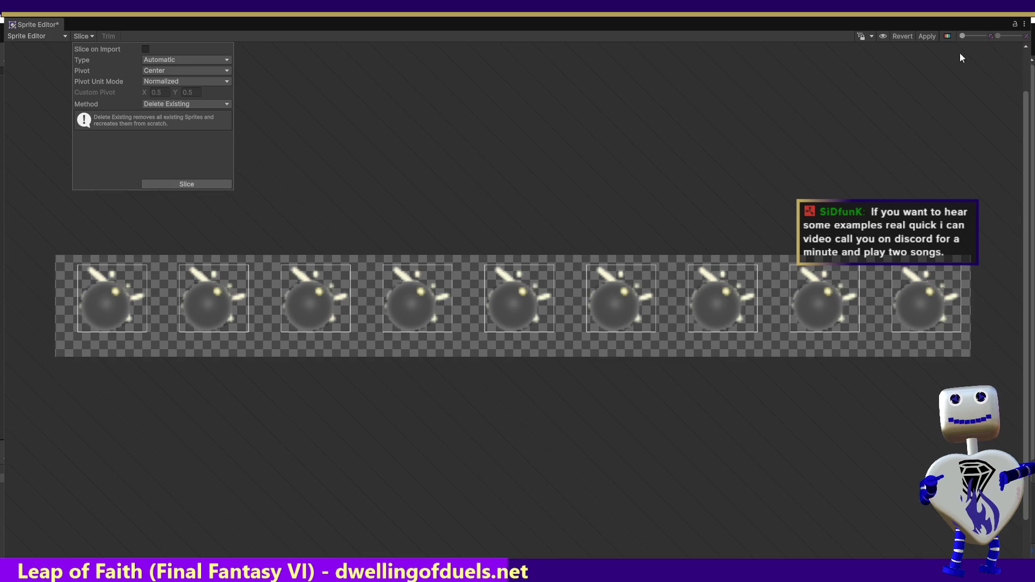
left_click(926, 36)
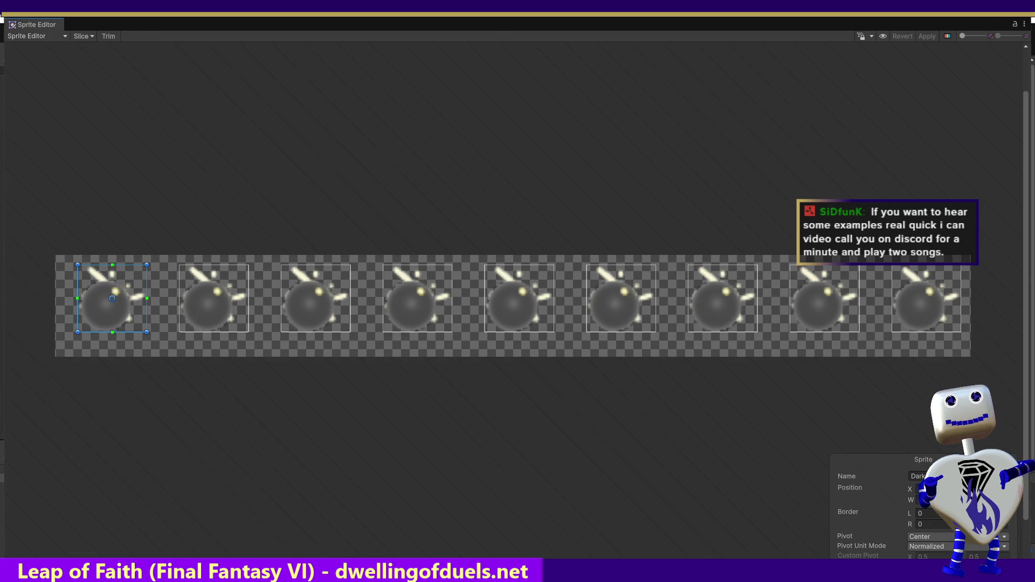
key("alt+F4")
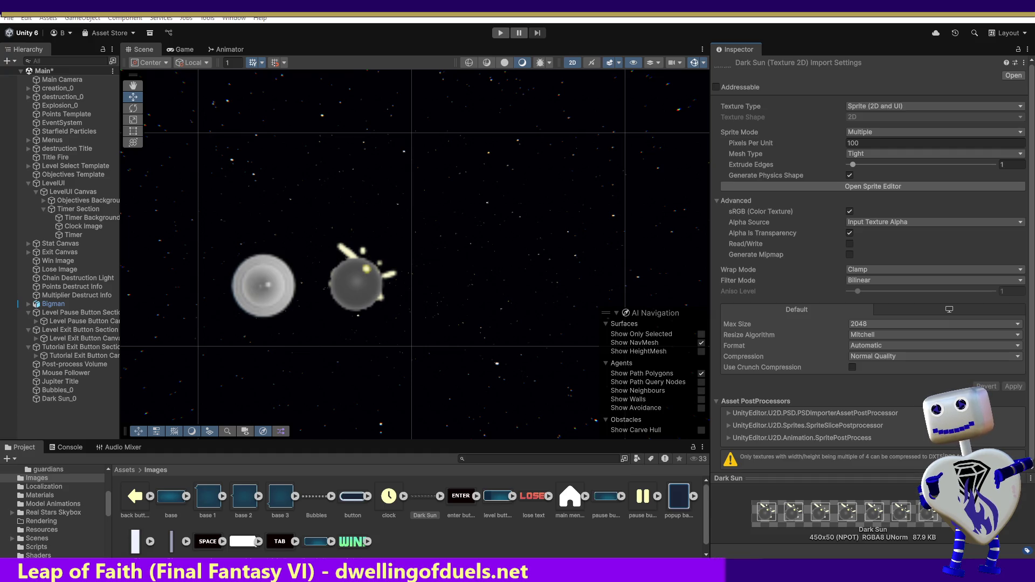
Back in PixiEditor, delete the empty Base layer
key("alt+Tab")
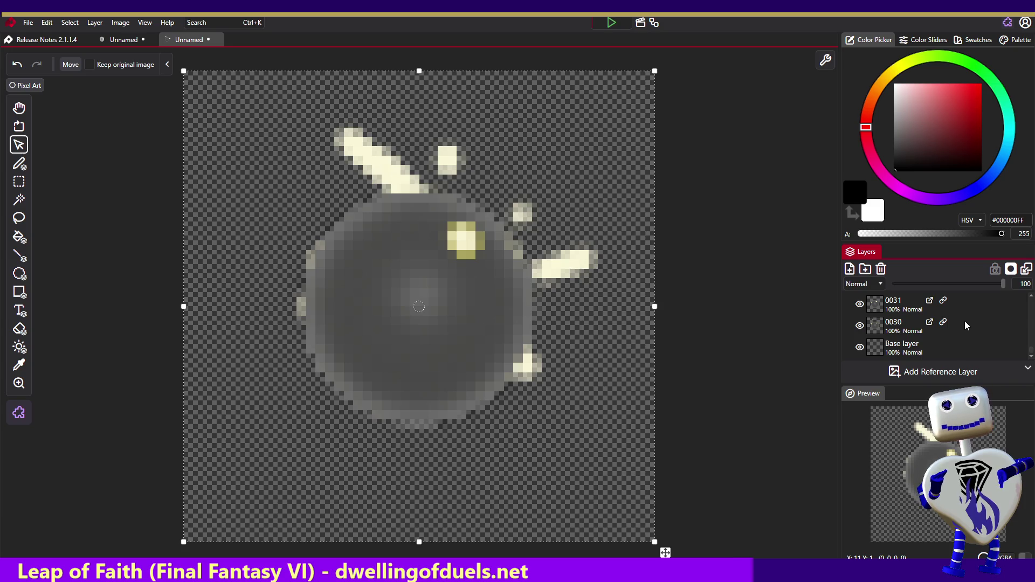
left_click(932, 345)
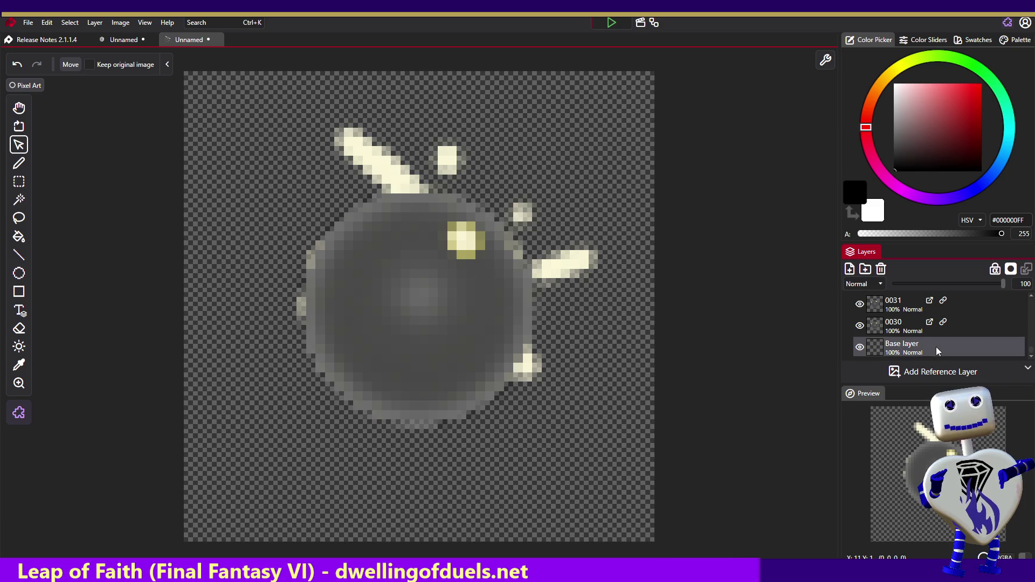
right_click(936, 347)
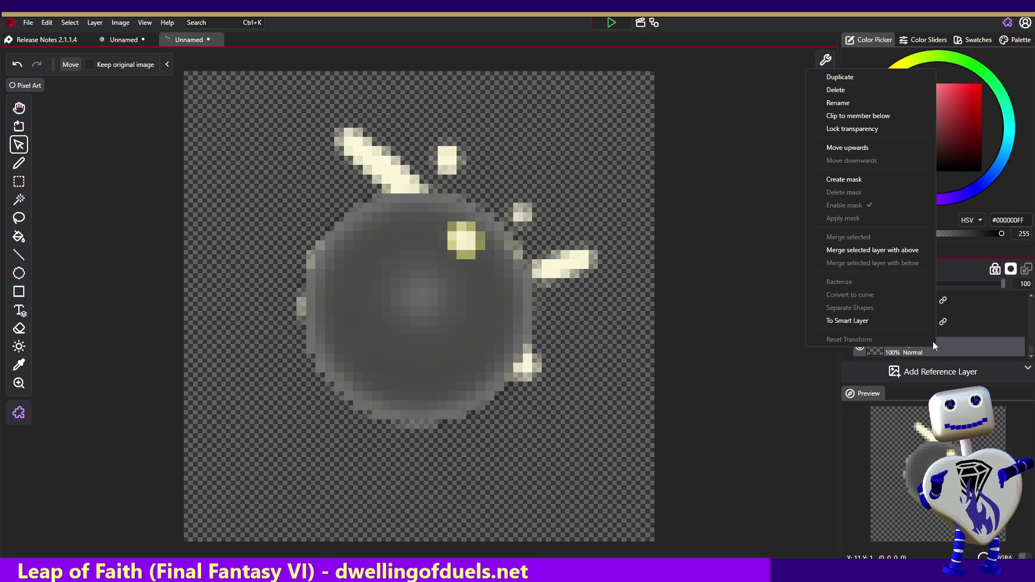
left_click(882, 89)
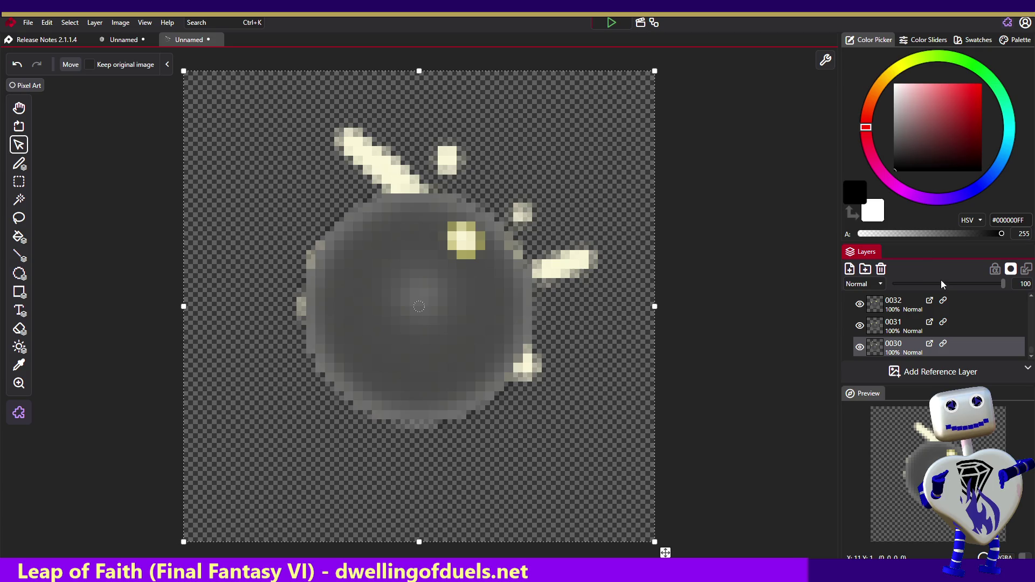
Toggle visibility of layers 0031 and 0029 to compare the frames
left_click(859, 326)
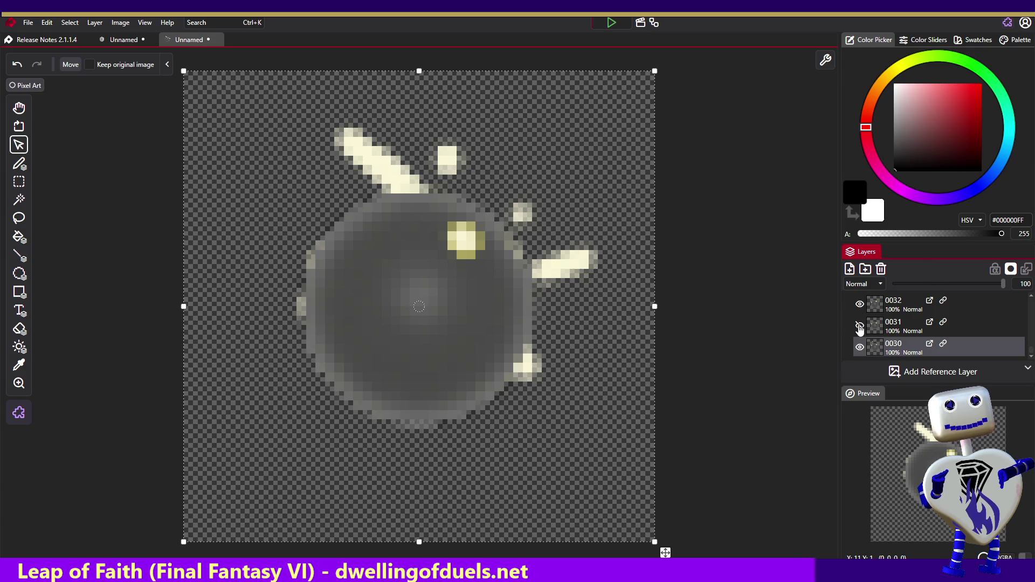
left_click(860, 326)
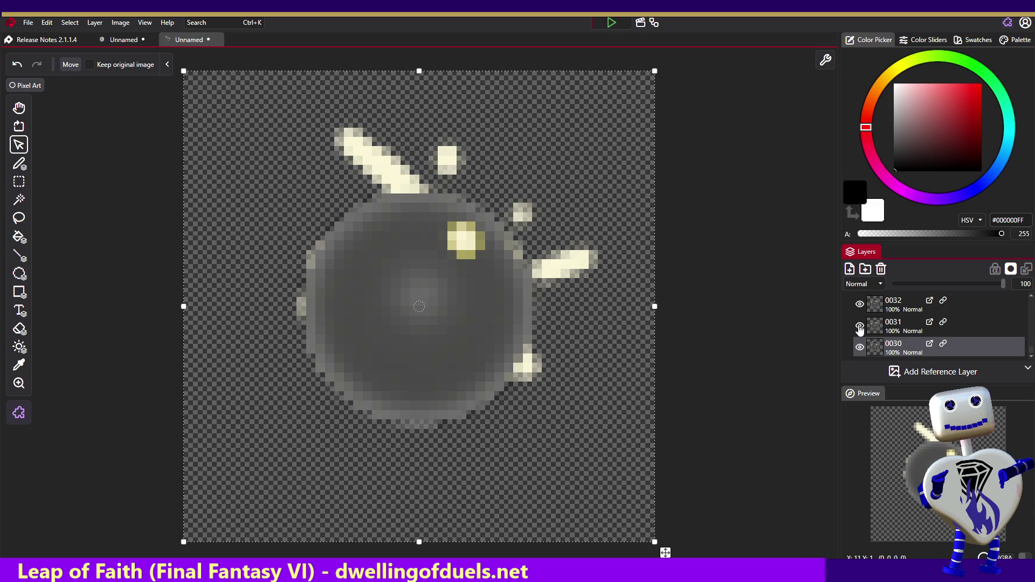
scroll(1031, 338, "up", 1)
scroll(1031, 338, "down", 3)
left_click(860, 306)
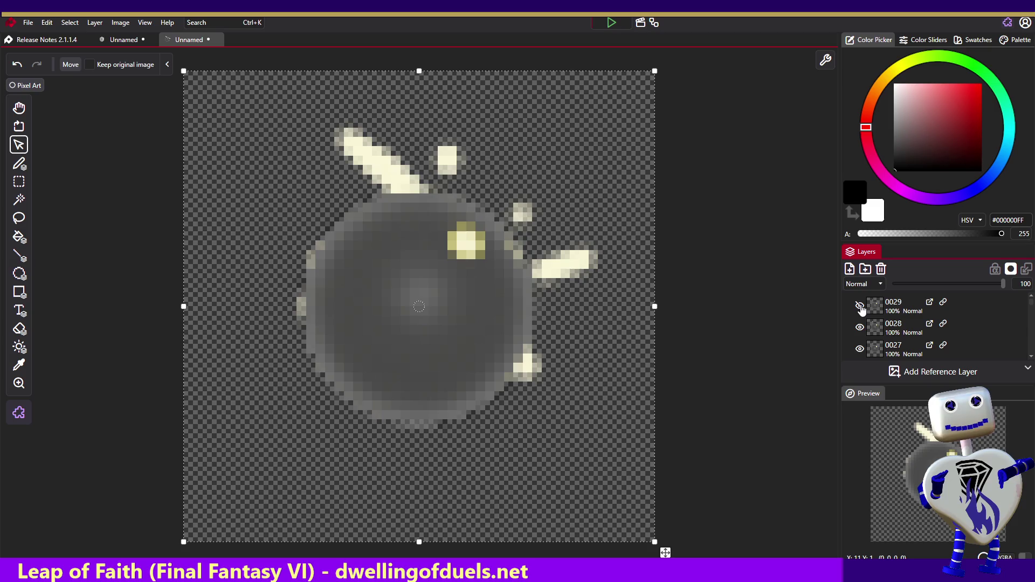
left_click(859, 306)
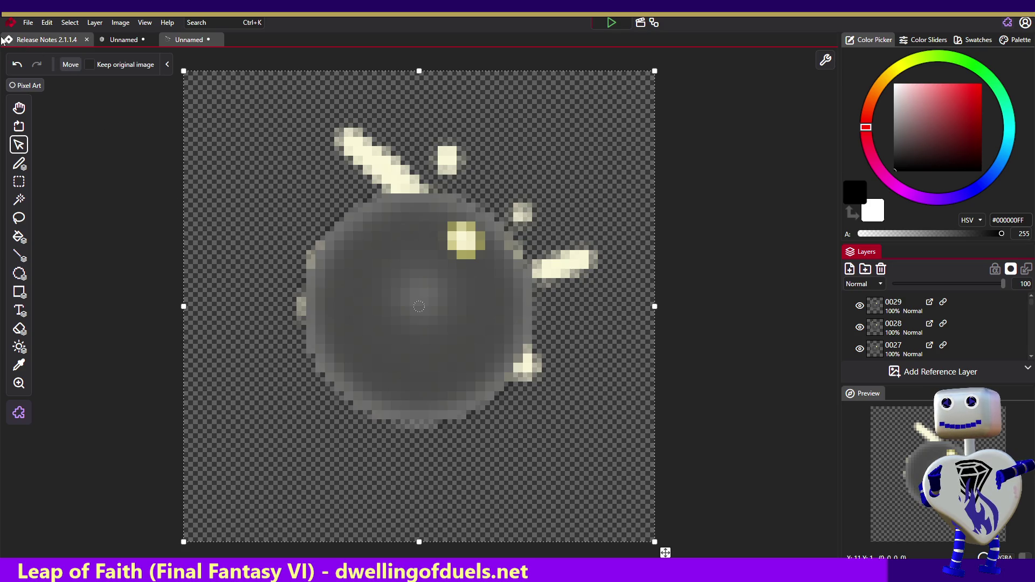
Set the spritesheet export to 1 row by 9 columns at 50 × 50 px
left_click(22, 22)
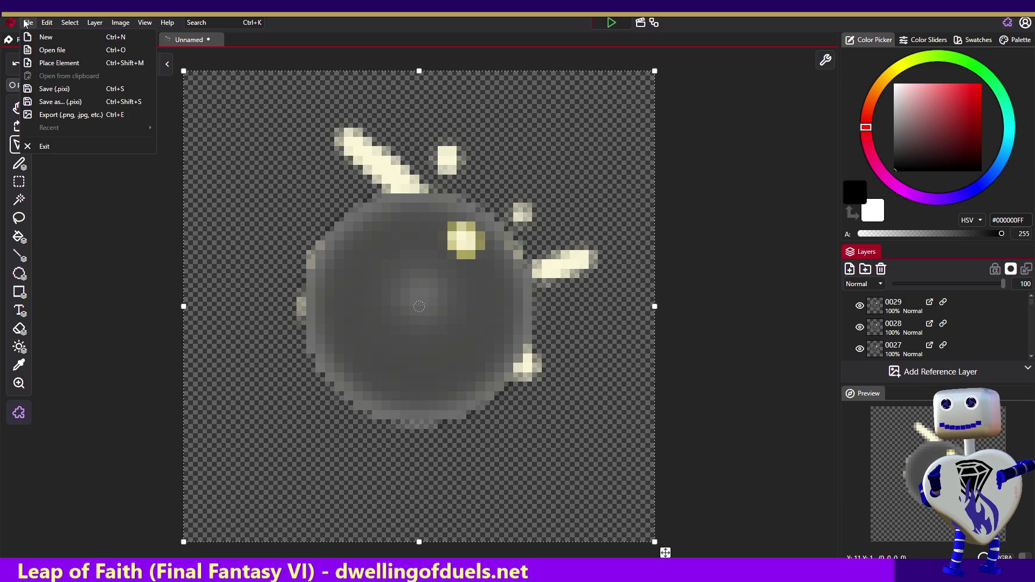
left_click(48, 111)
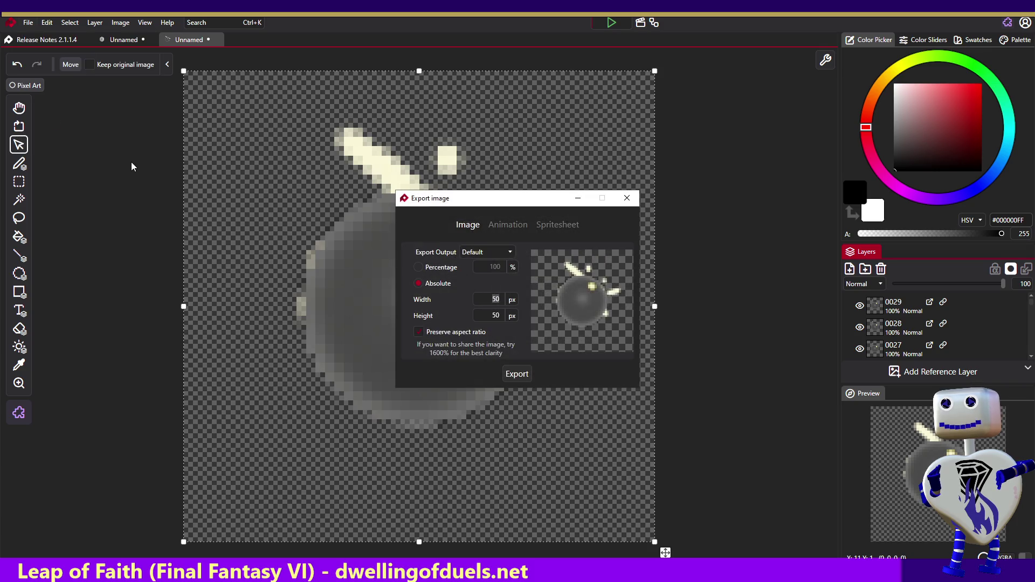
left_click(559, 223)
left_click(521, 243)
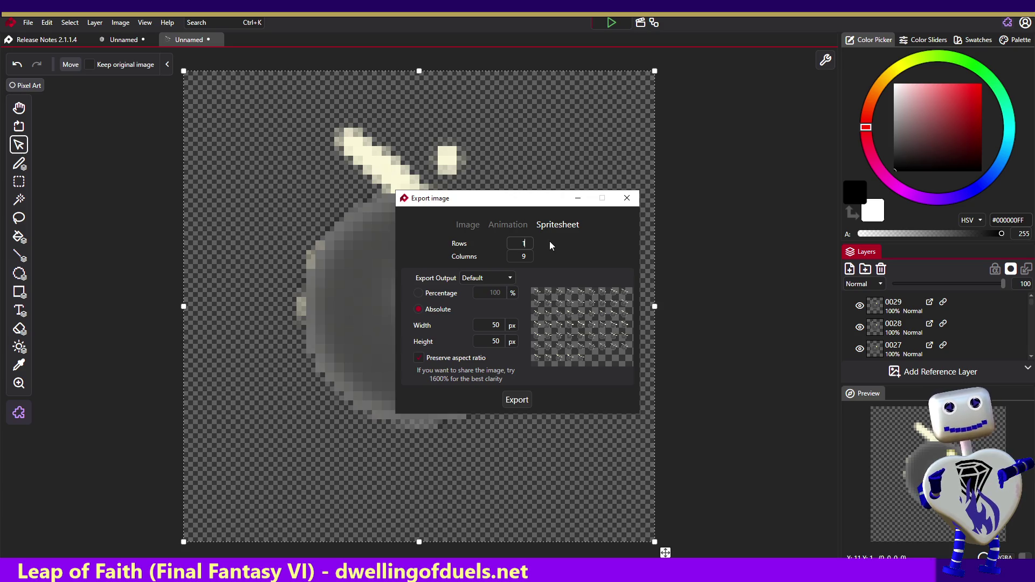
type("1")
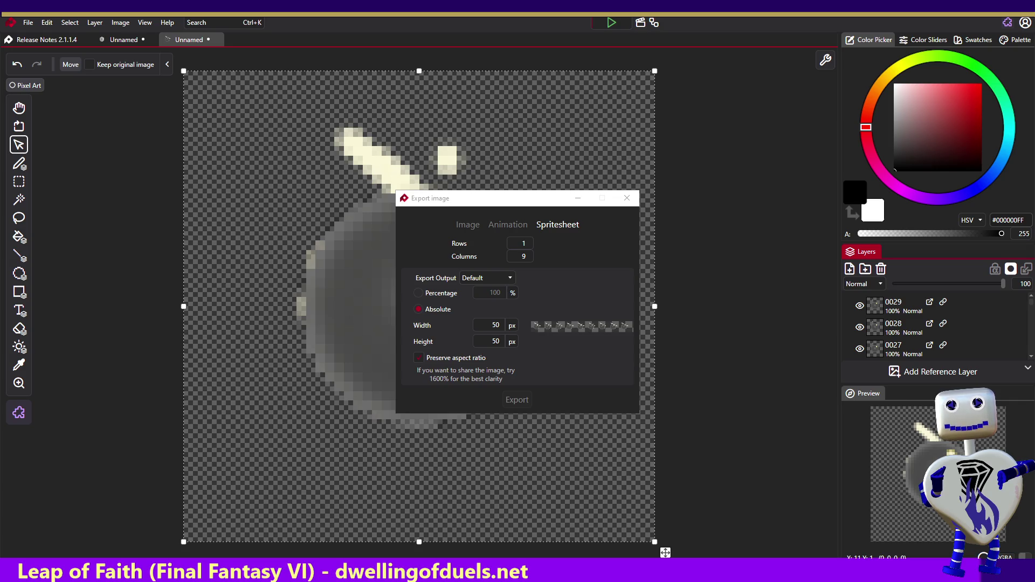
left_click(523, 243)
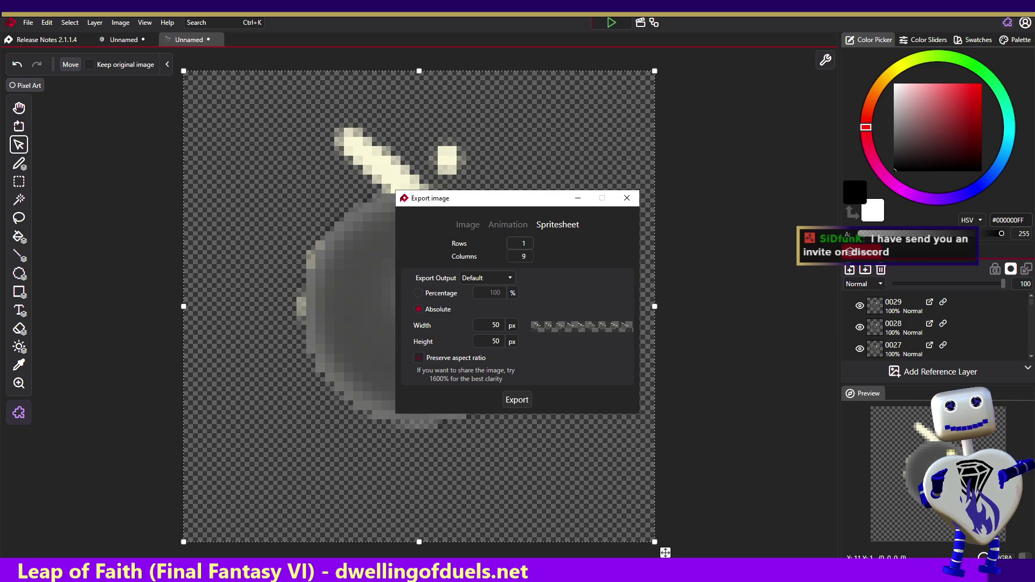
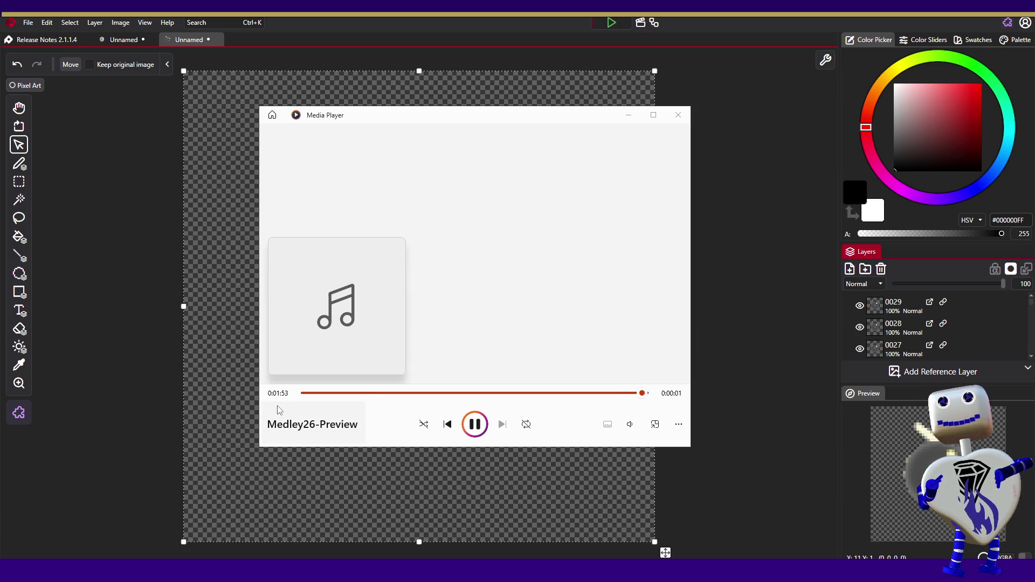
Replay the Medley26-Preview track from near its start, then close Windows Media Player
left_click(418, 393)
left_click(473, 424)
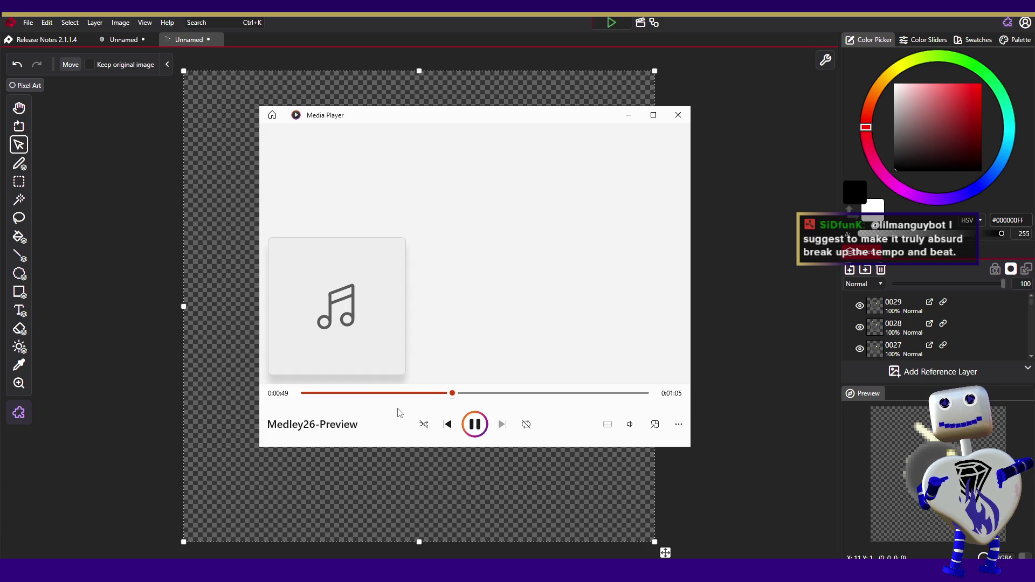
left_click(340, 394)
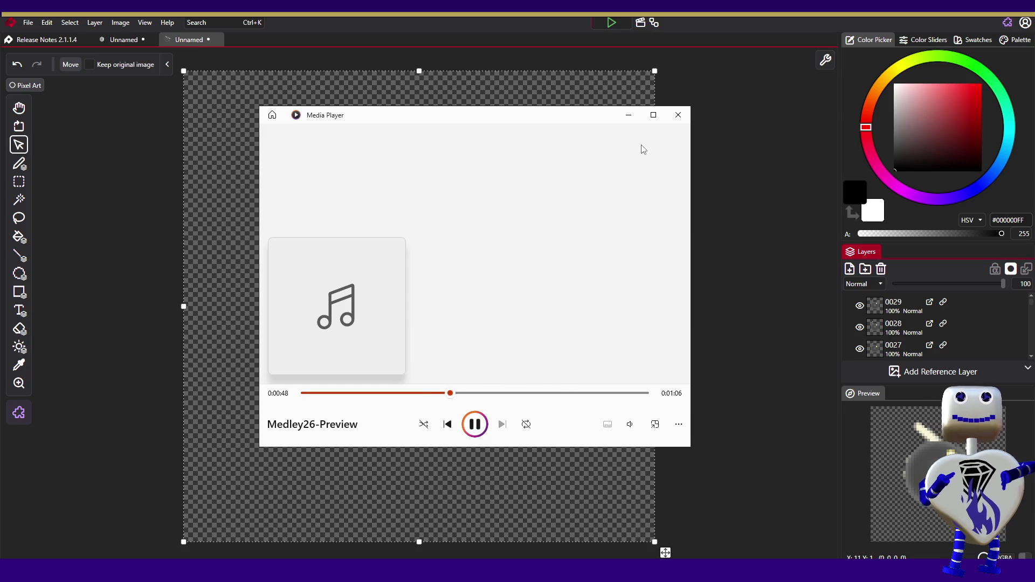
left_click(677, 117)
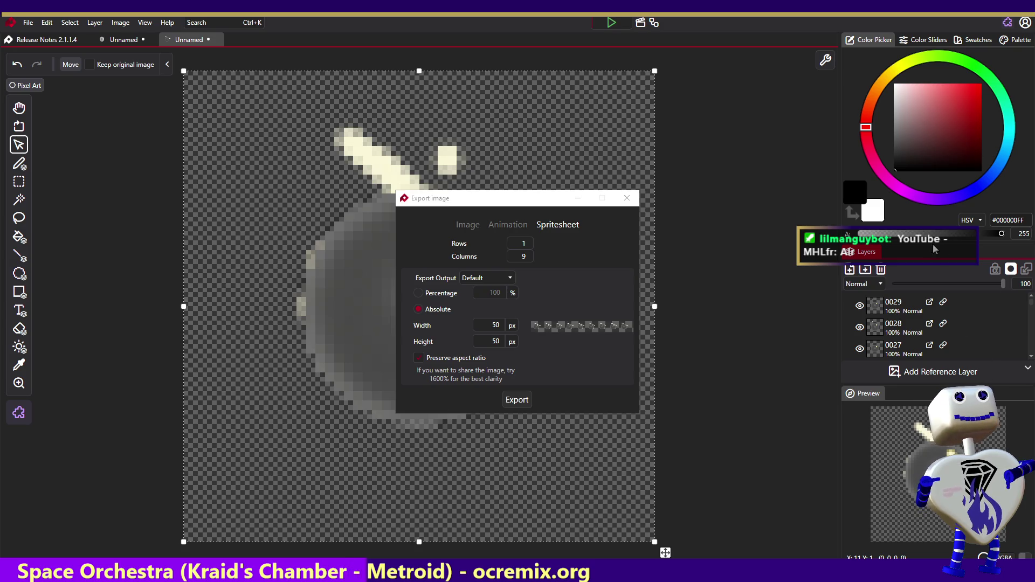
Export the bomb spritesheet at 1 row, 9 columns and 50 × 50 px
left_click(561, 226)
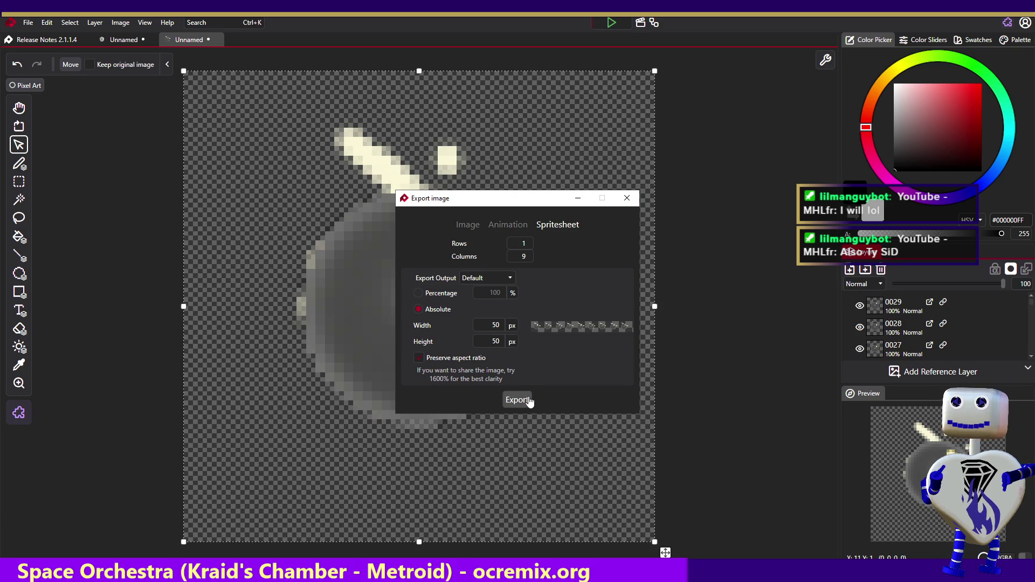
left_click(627, 199)
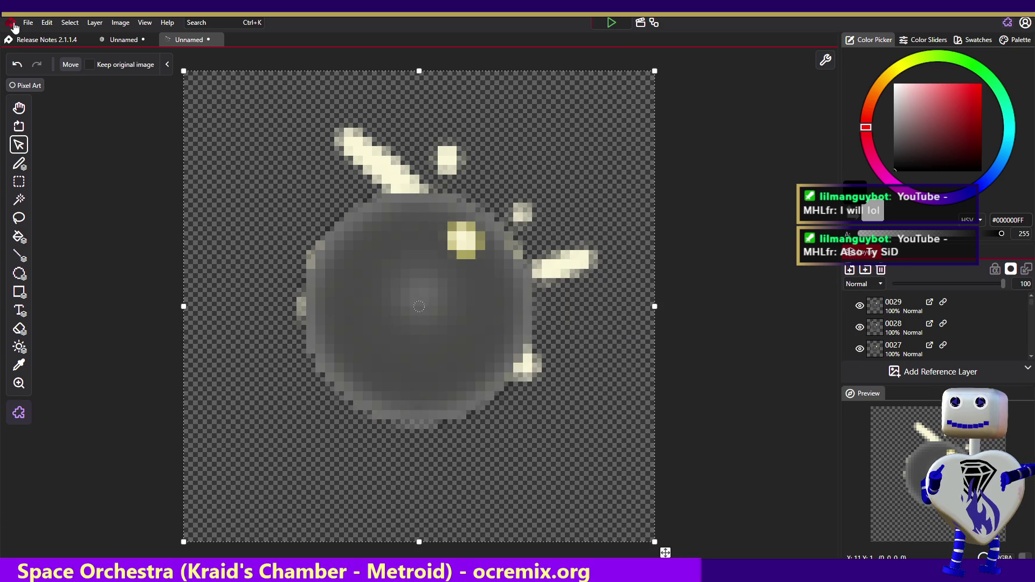
left_click(70, 22)
left_click(71, 22)
left_click(74, 24)
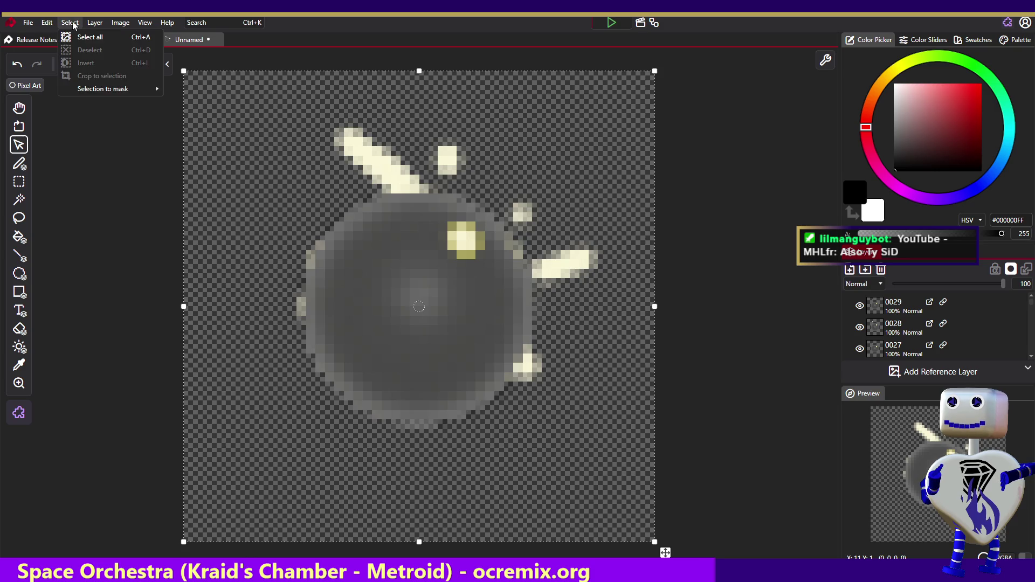
mouse_move(123, 24)
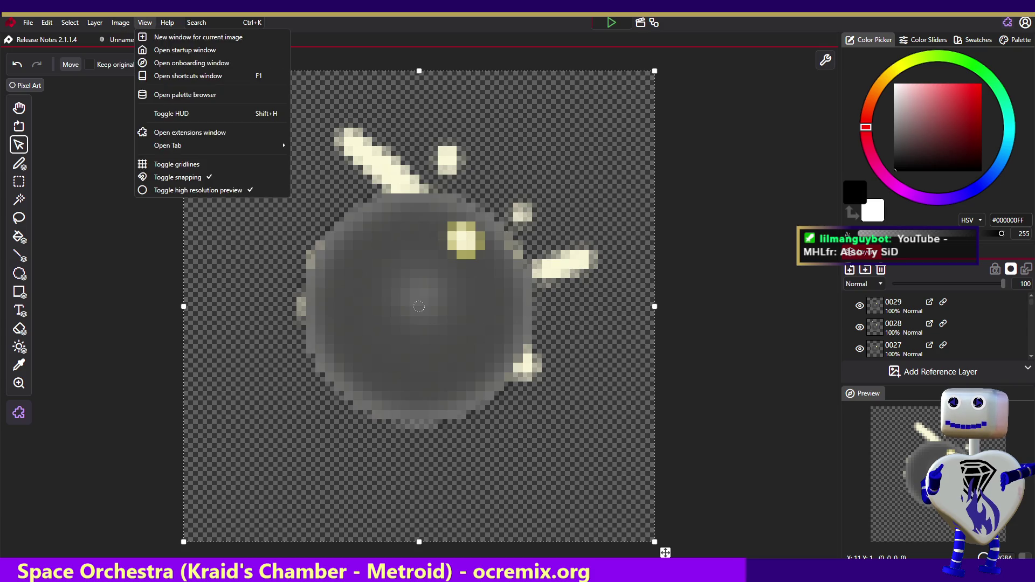
left_click(606, 24)
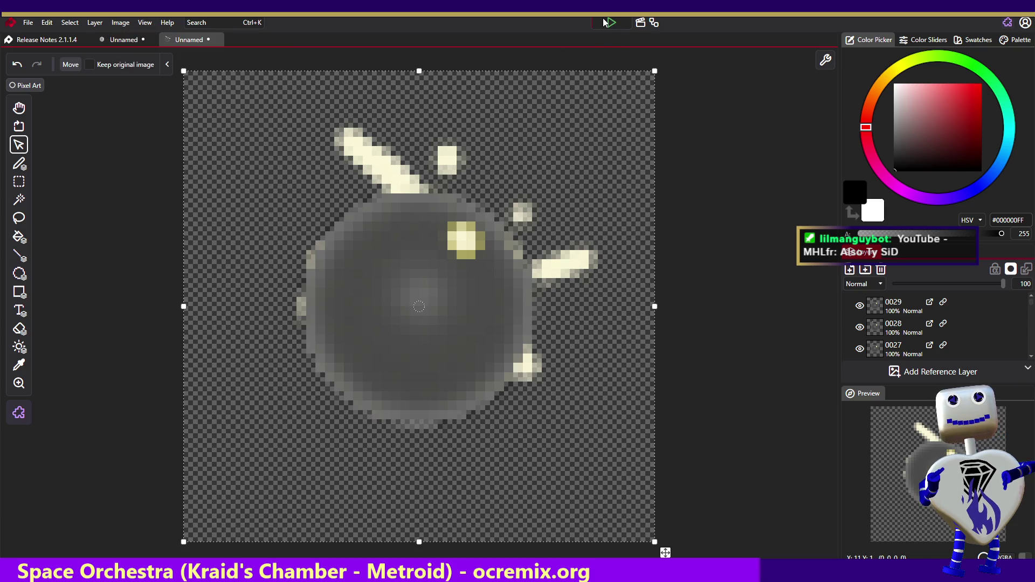
left_click(616, 25)
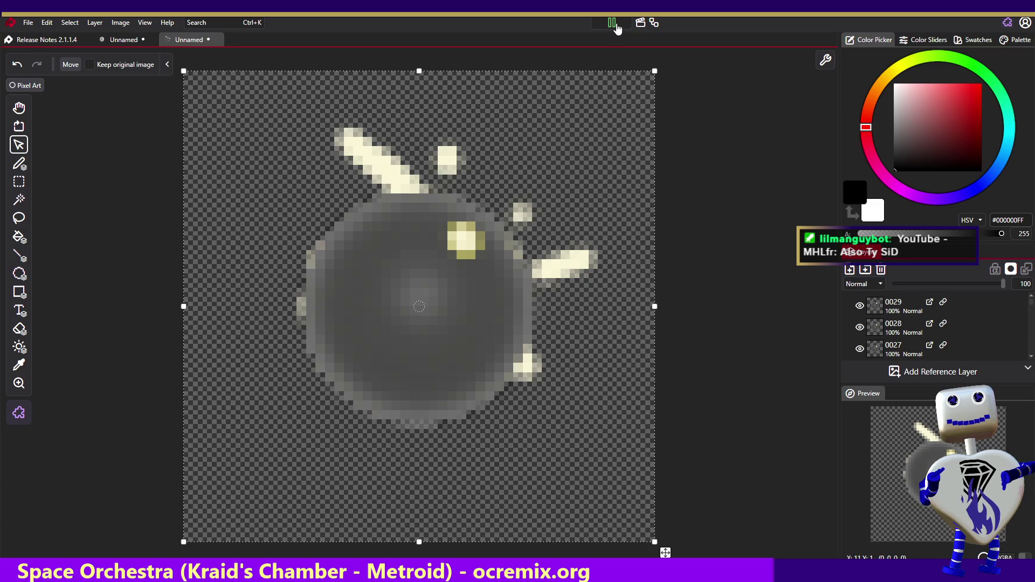
left_click(617, 28)
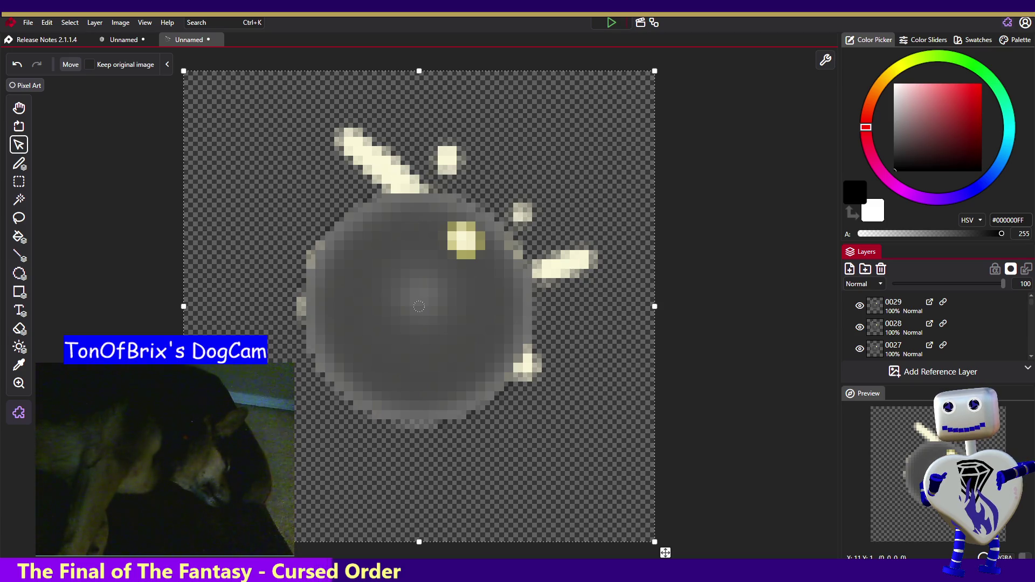
left_click(52, 25)
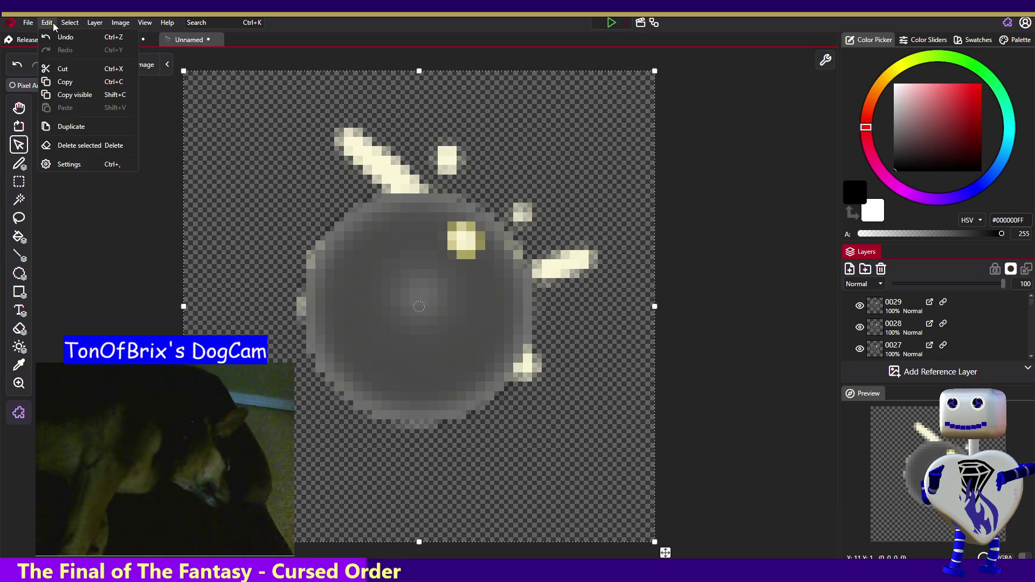
Show the View menu's window options, including Open Tab
mouse_move(160, 26)
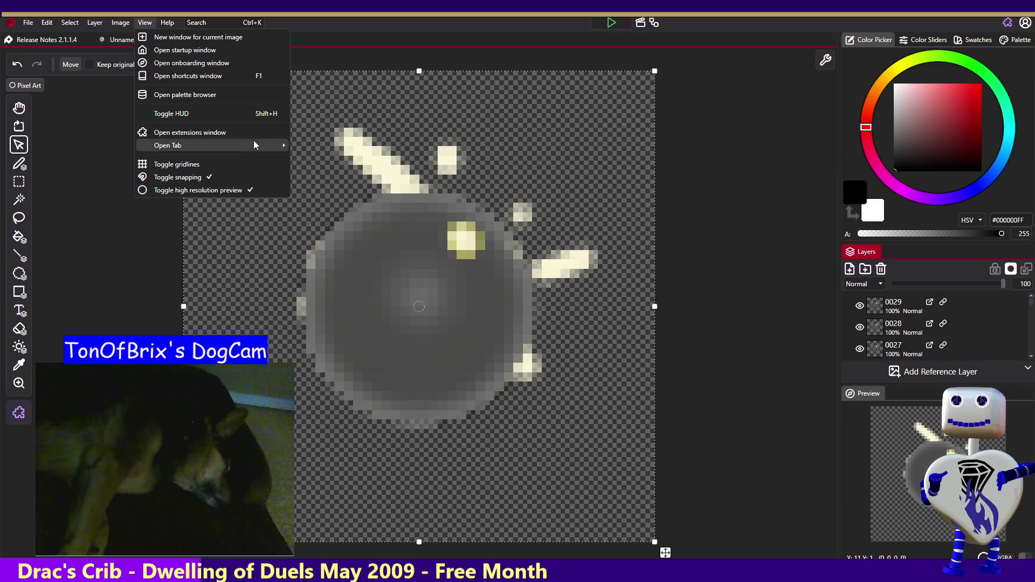
Close the View menu and deselect the bomb sprite on the canvas
left_click(354, 35)
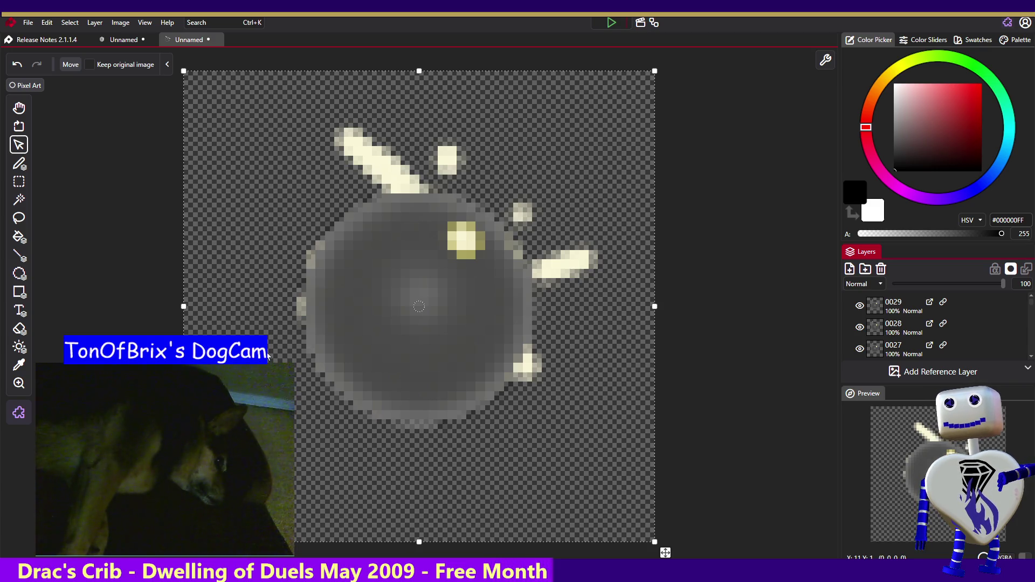
left_click(147, 150)
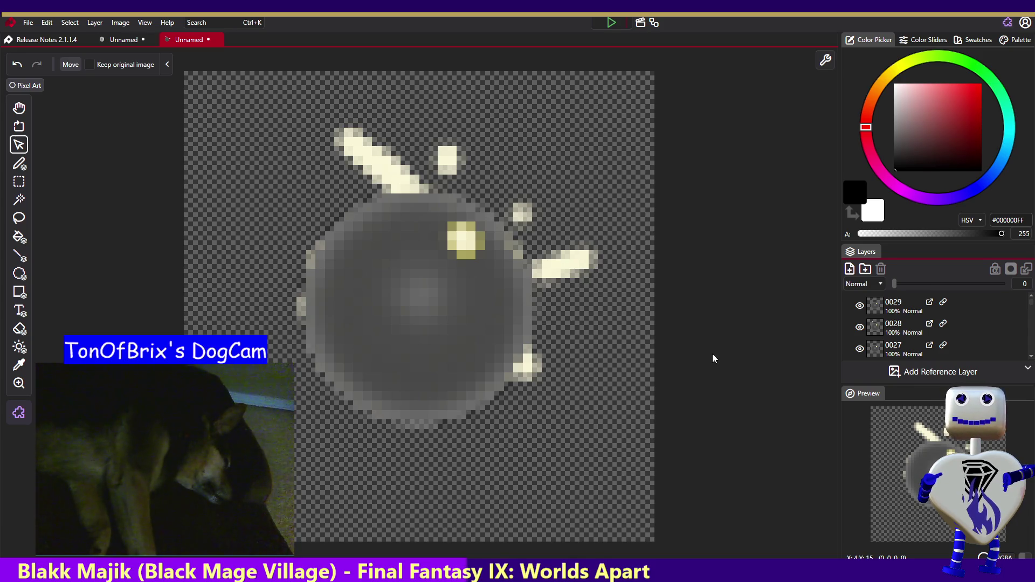
left_click(1031, 309)
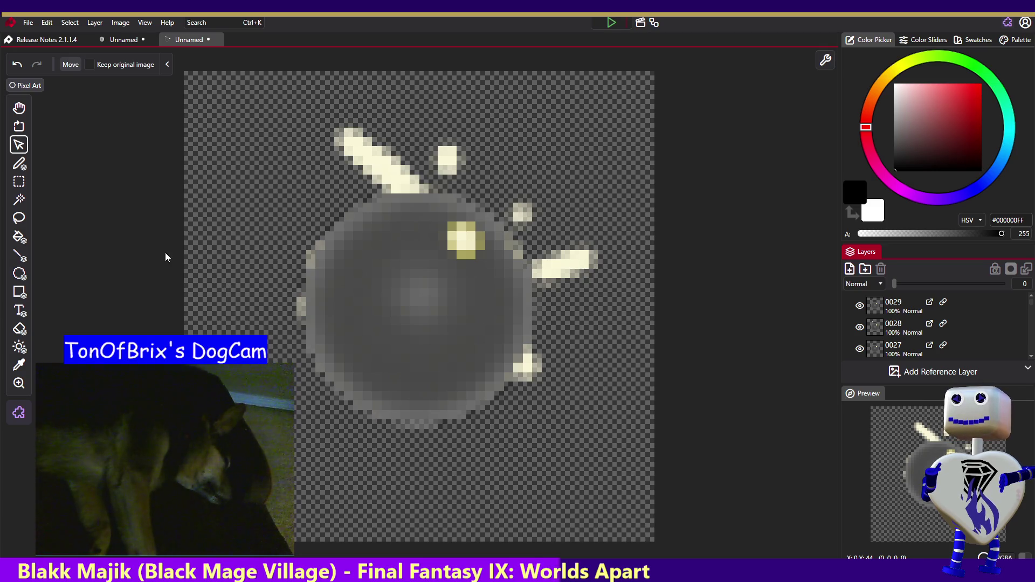
left_click(168, 64)
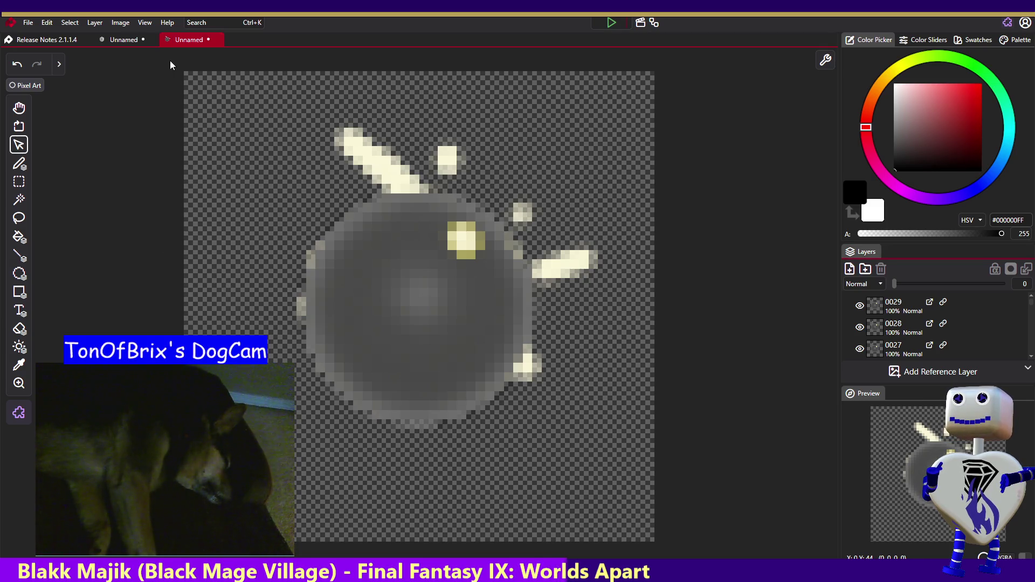
left_click(59, 65)
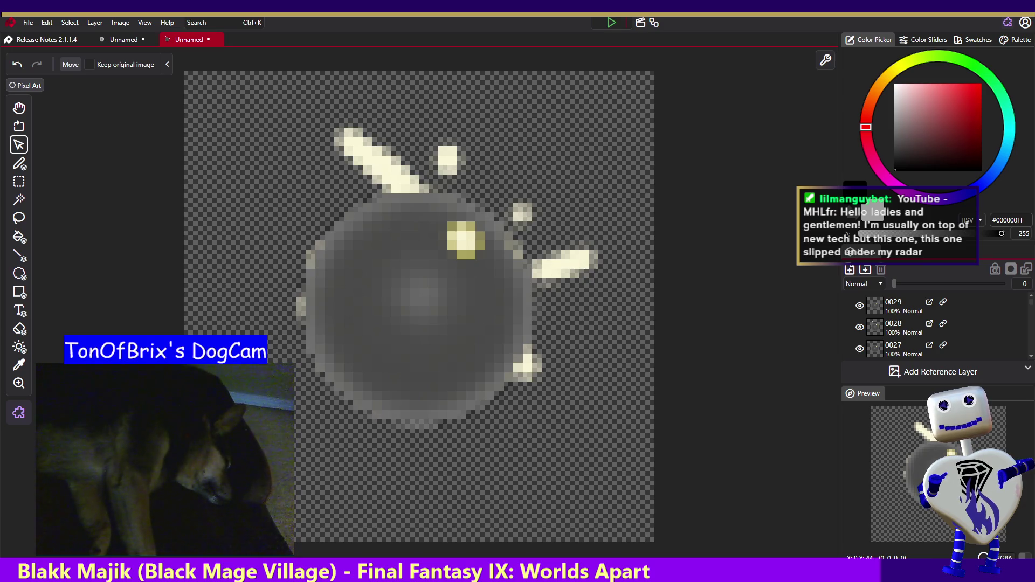
key("alt+Tab")
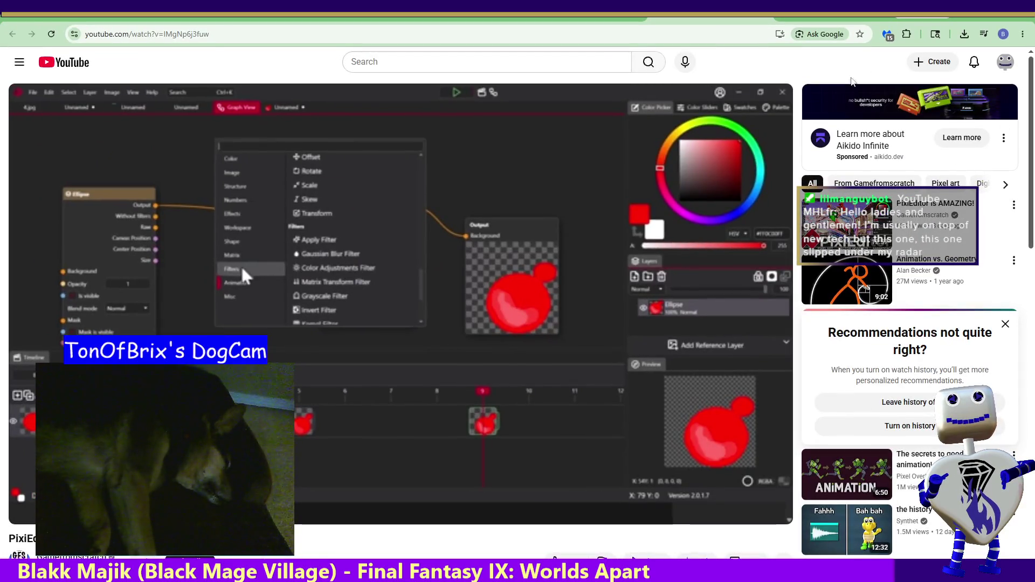
Play the tutorial fullscreen and rewind it from 5:12 to an earlier scene
double_click(465, 375)
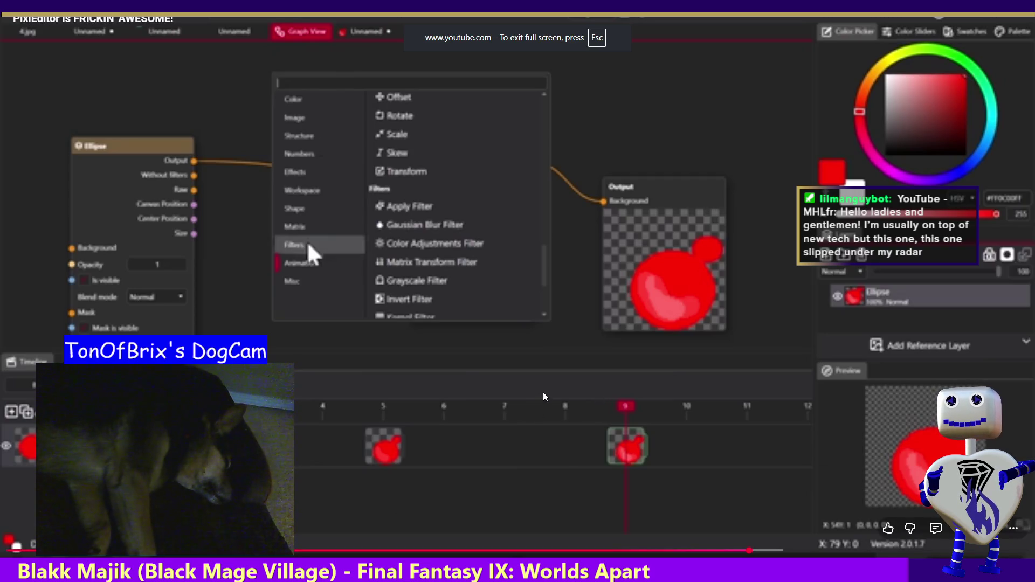
mouse_move(520, 551)
left_mouse_down()
mouse_move(550, 553)
mouse_move(538, 554)
left_mouse_up()
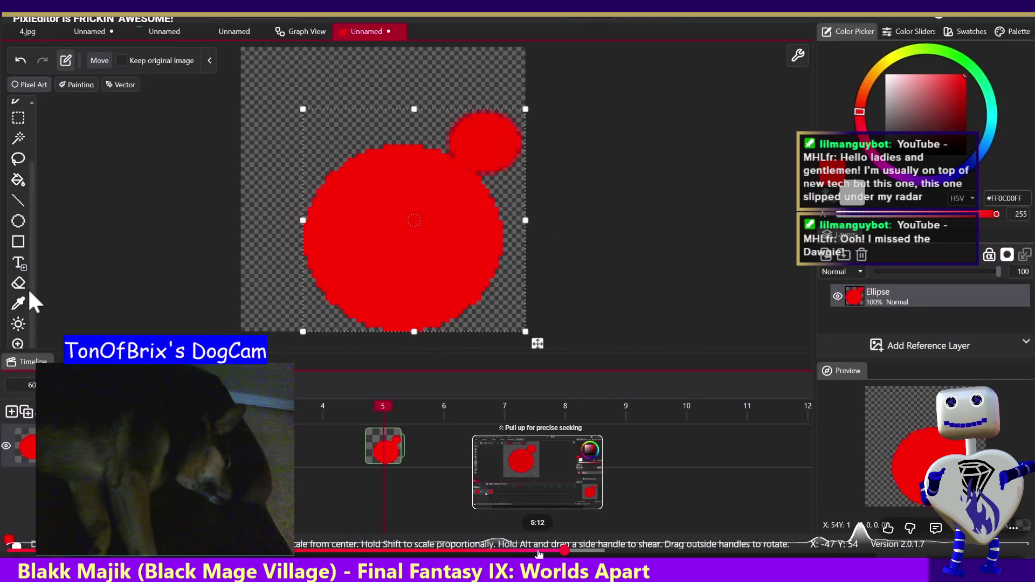
left_click_drag(539, 553, 528, 553)
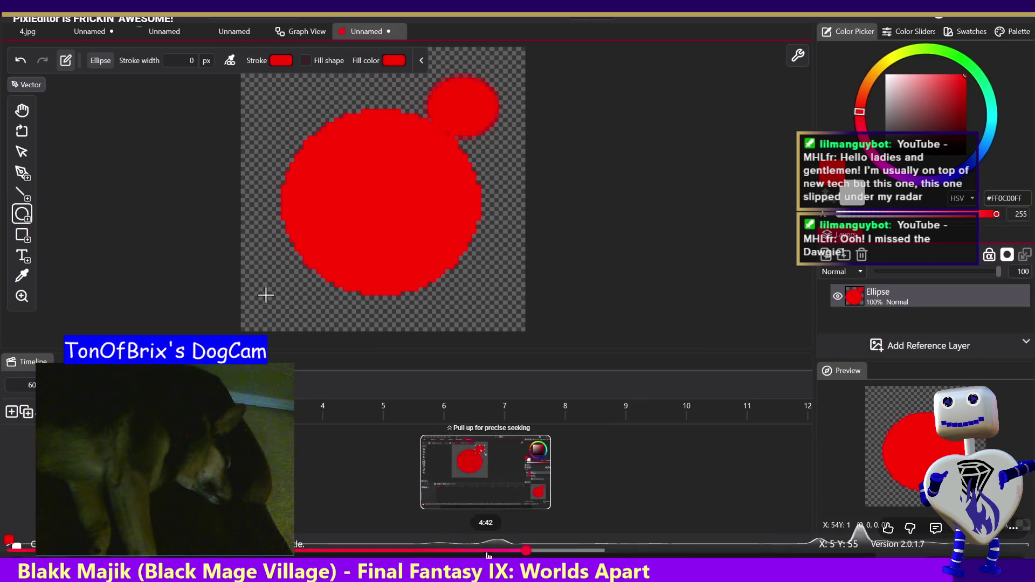
left_click_drag(503, 549, 450, 552)
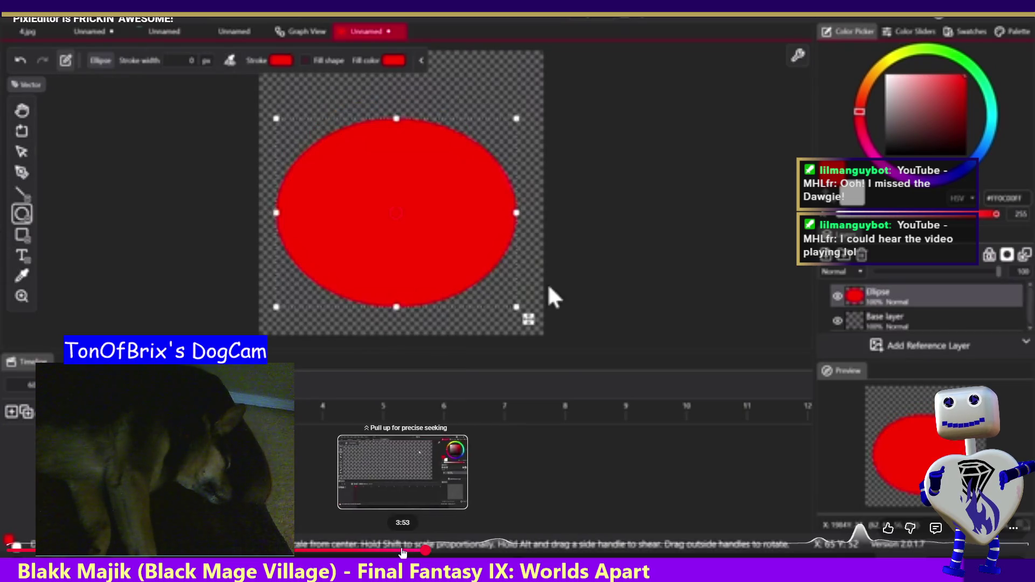
left_click_drag(451, 552, 426, 550)
Raise the video's playback quality in Settings
left_click(1001, 533)
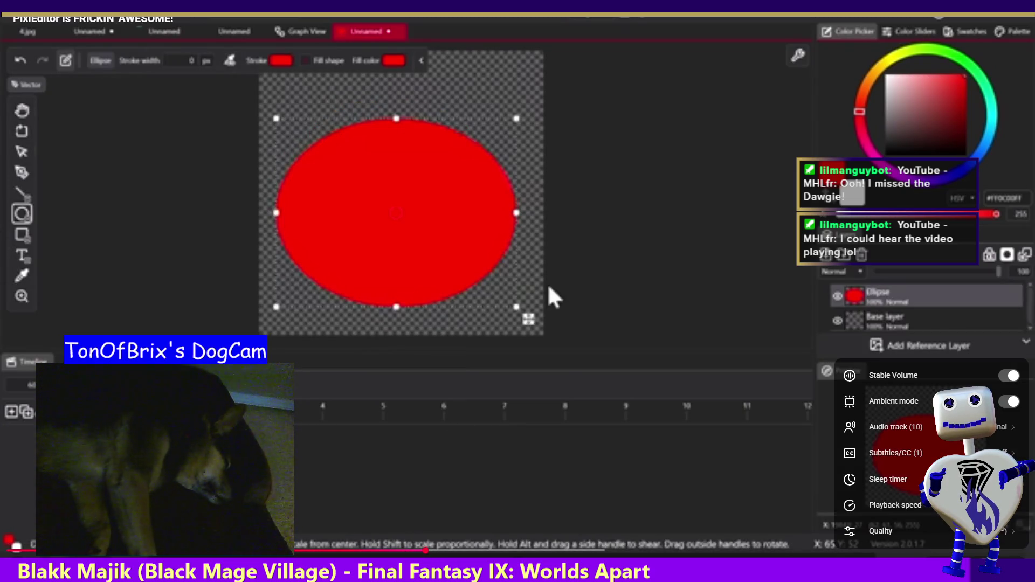
left_click(880, 531)
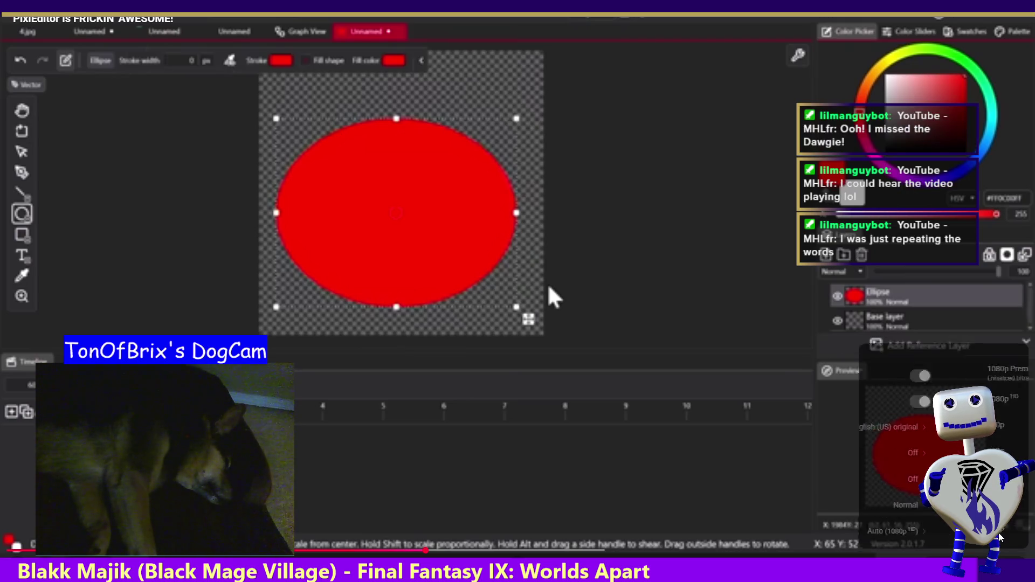
left_click(837, 487)
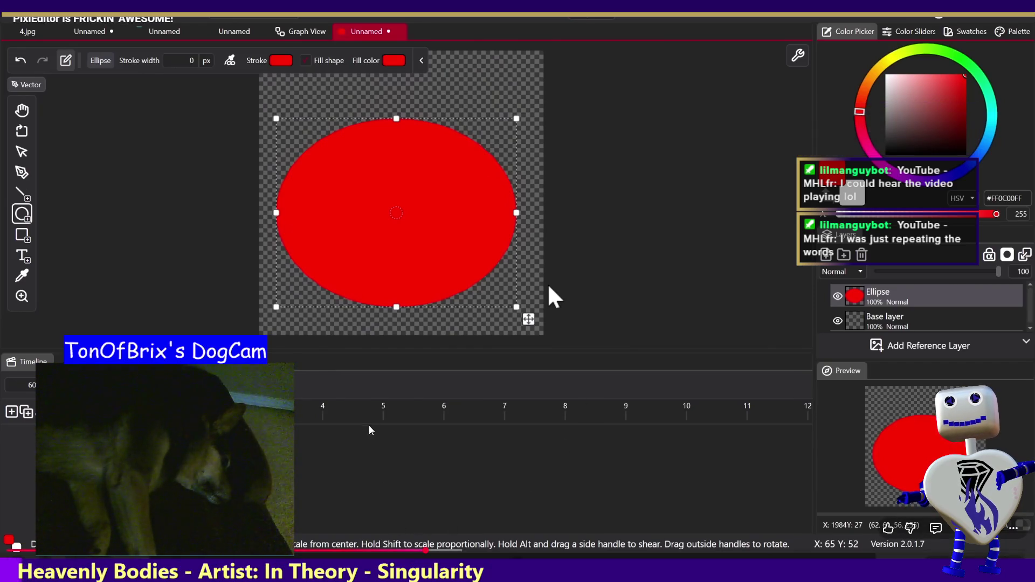
Rewind the video to the blank-canvas moment and exit fullscreen
left_click_drag(350, 540, 356, 552)
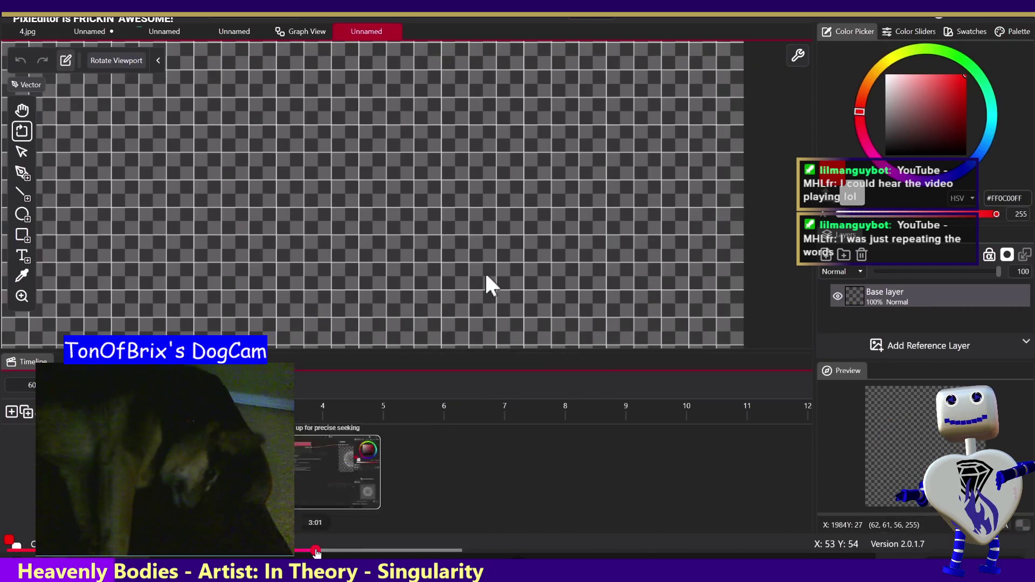
left_click_drag(356, 553, 315, 550)
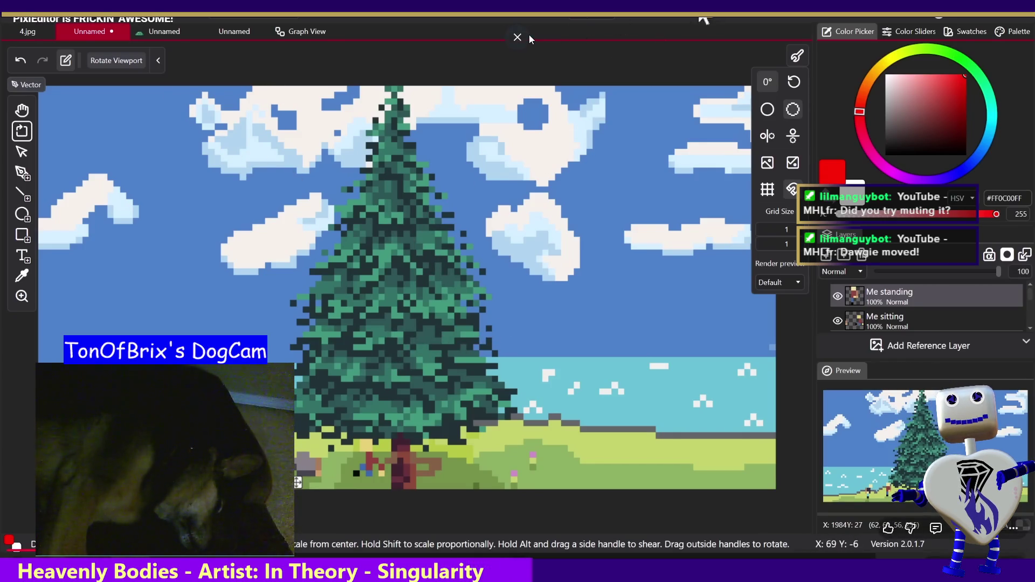
left_click(517, 36)
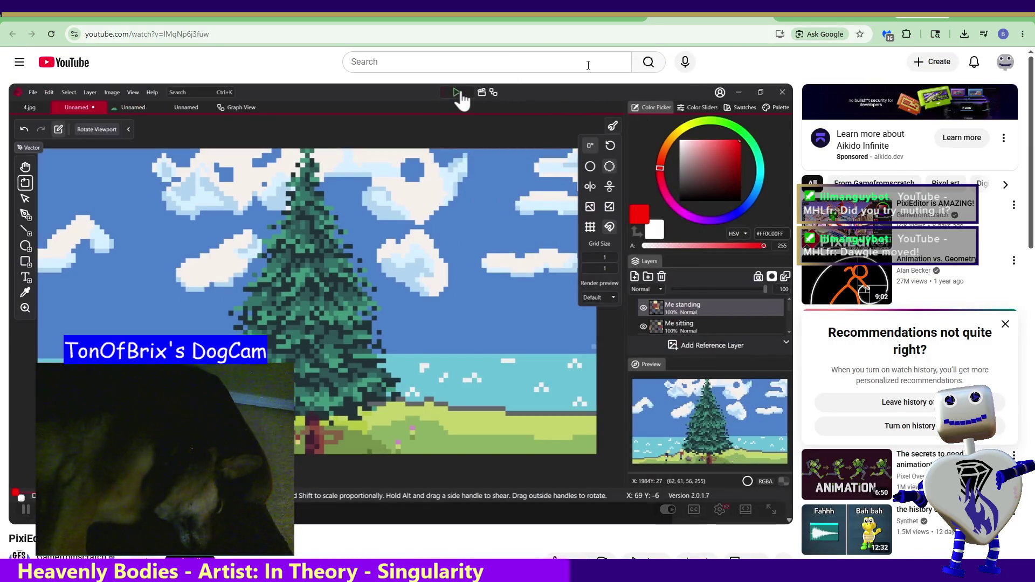
Show the 'pixieditor create spreadsheet' results, restore Chrome's window, and return to PixiEditor
key("ctrl+w")
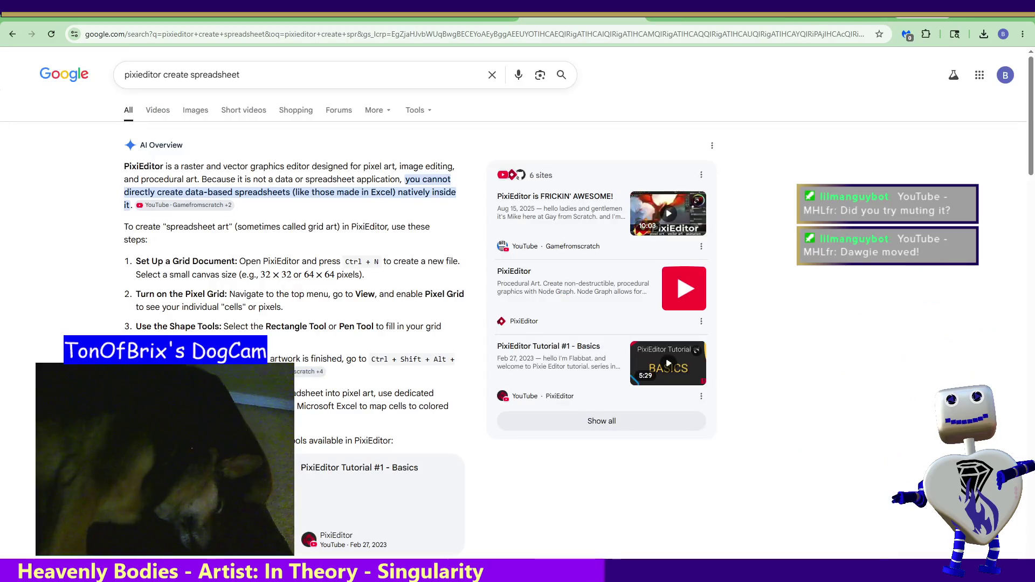
left_click_drag(848, 20, 824, 220)
key("alt+Tab")
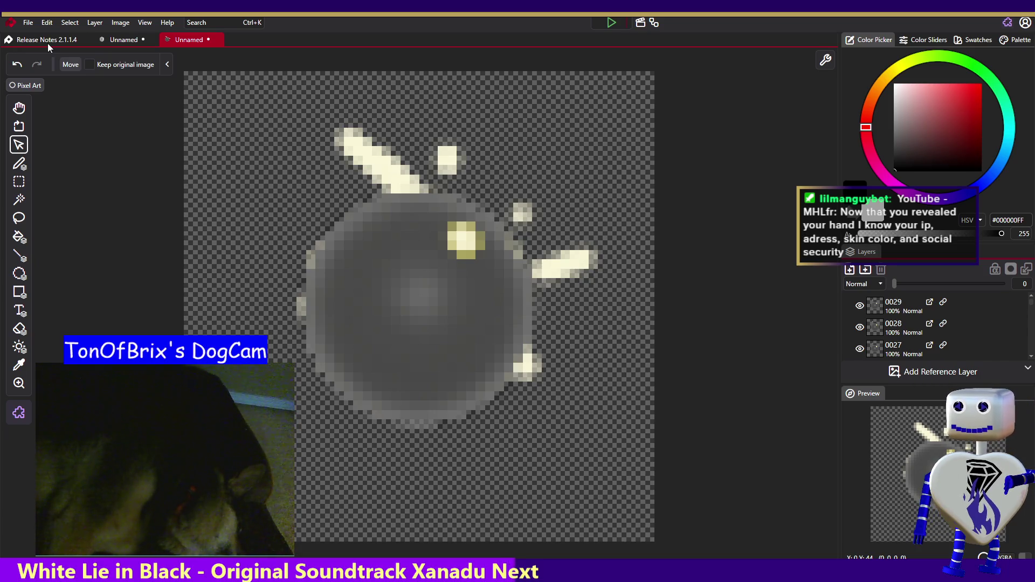
Show the Timeline panel below the canvas via View > Open Tab > Timeline
mouse_move(31, 114)
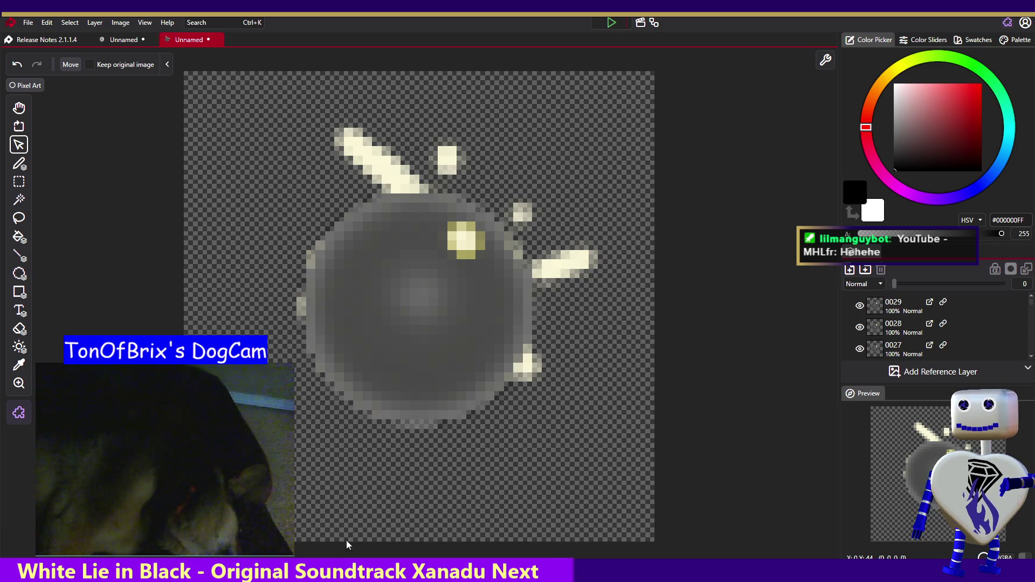
left_click(145, 23)
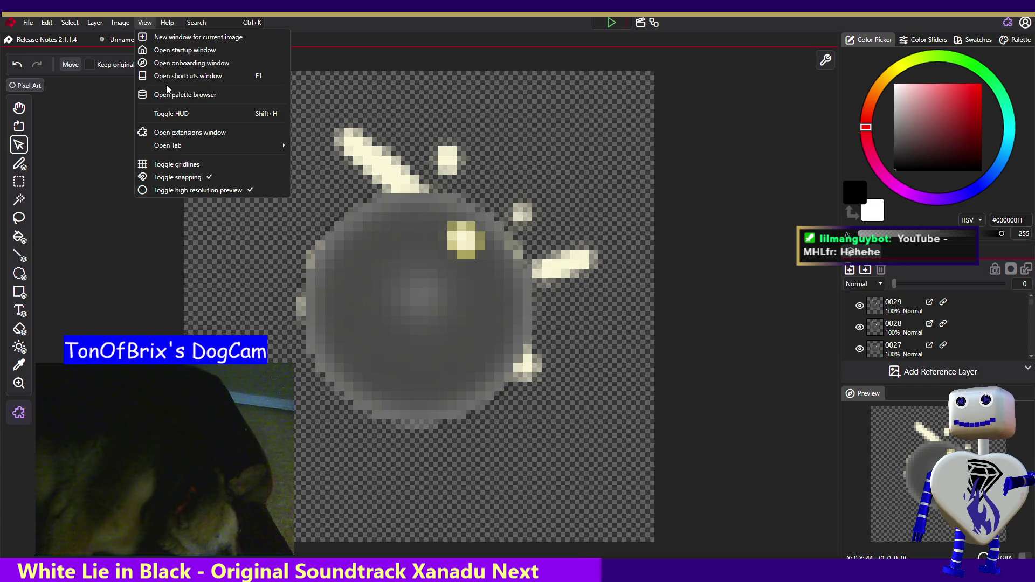
mouse_move(172, 147)
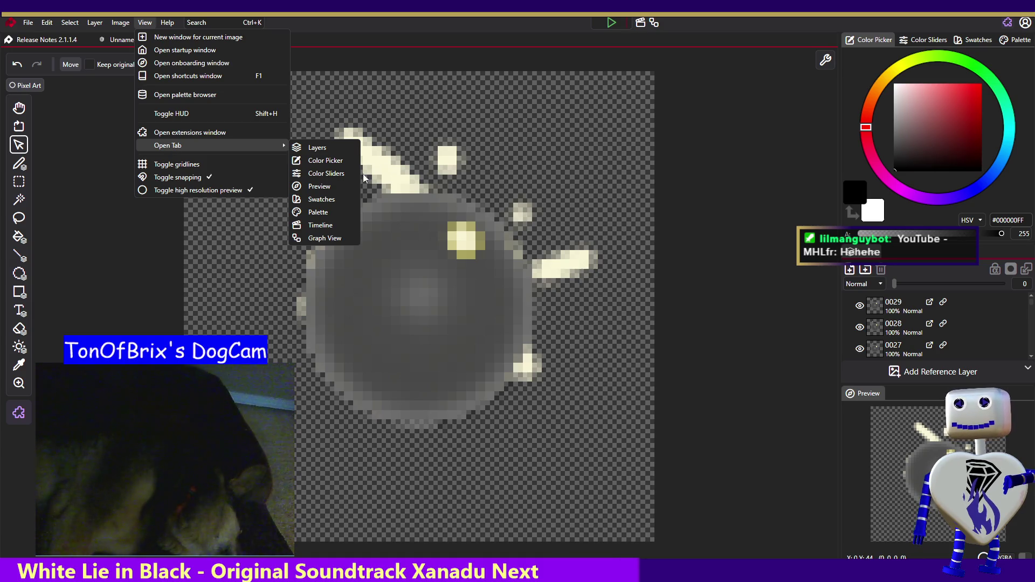
left_click(323, 226)
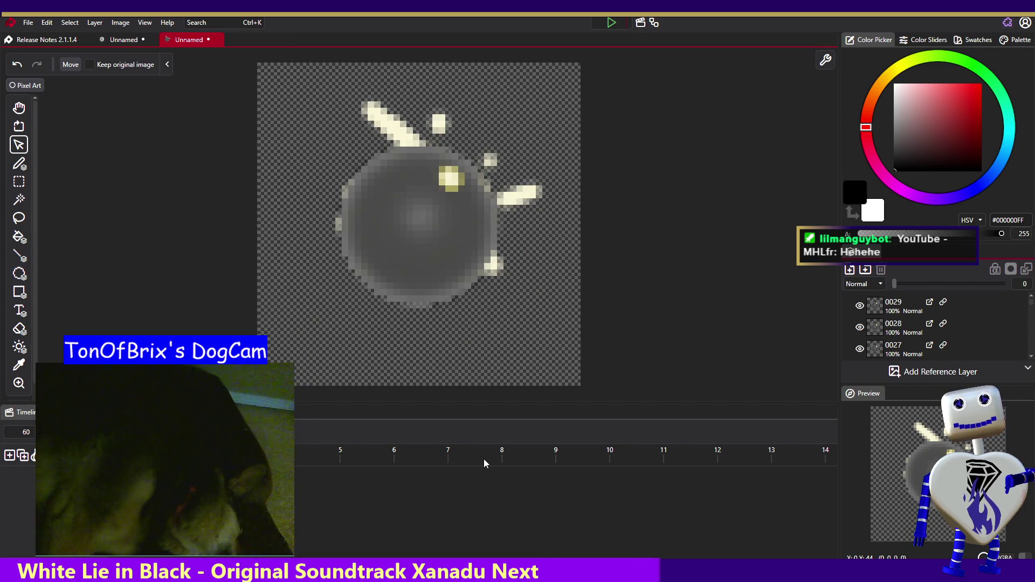
Delete layer 0029 and all the remaining layers
right_click(986, 305)
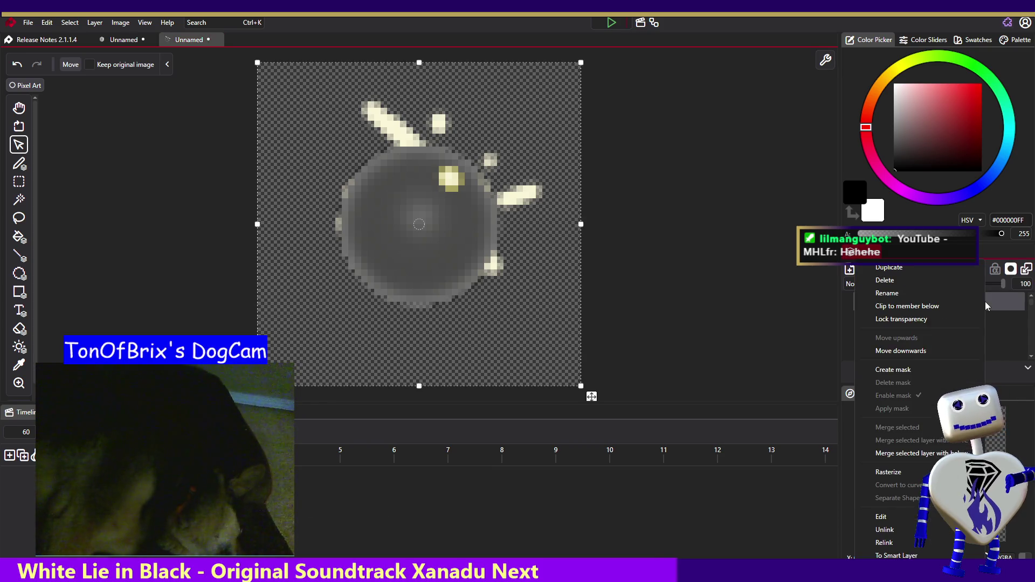
left_click(1011, 311)
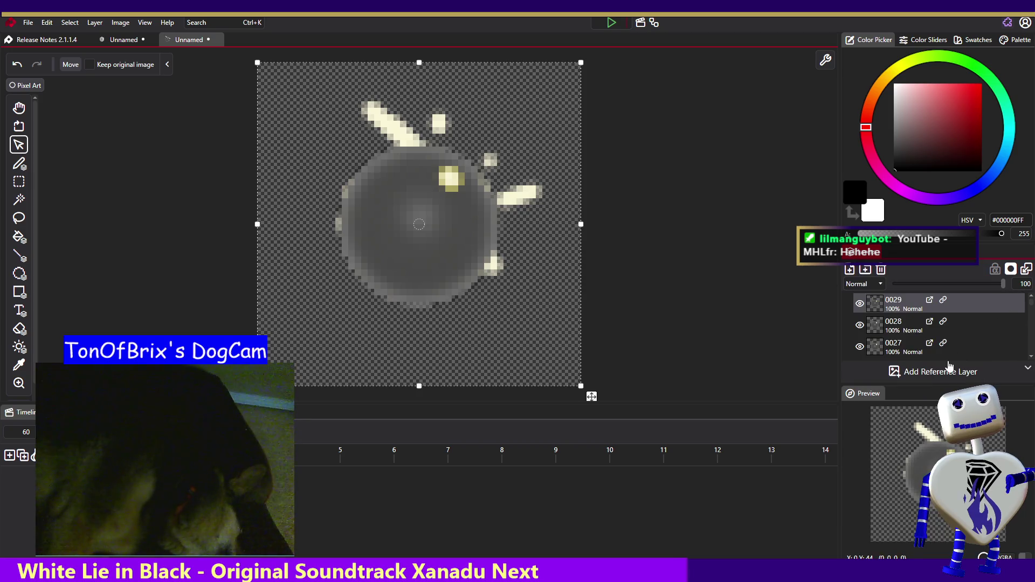
left_click(880, 270)
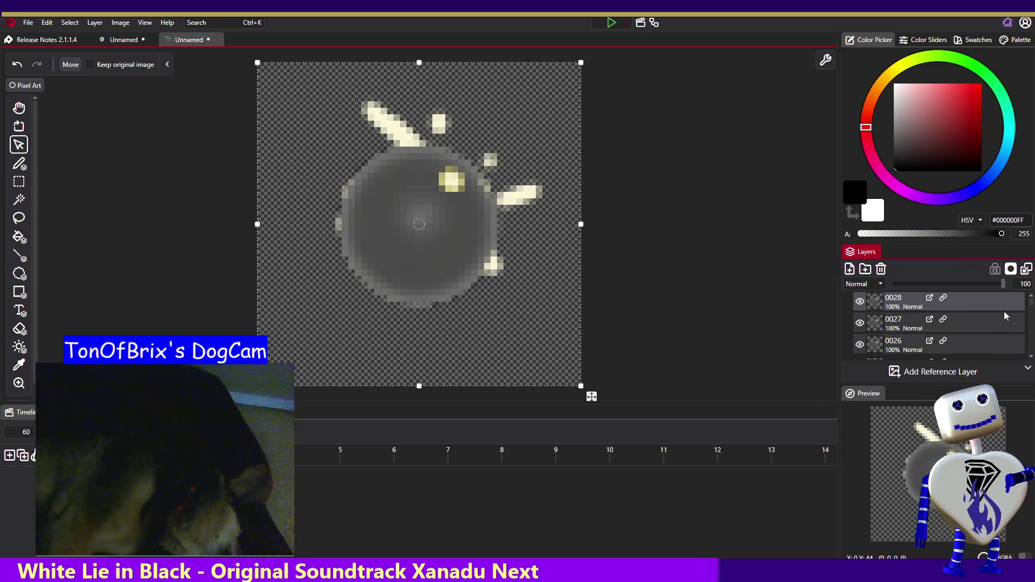
scroll(1029, 307, "up", 3)
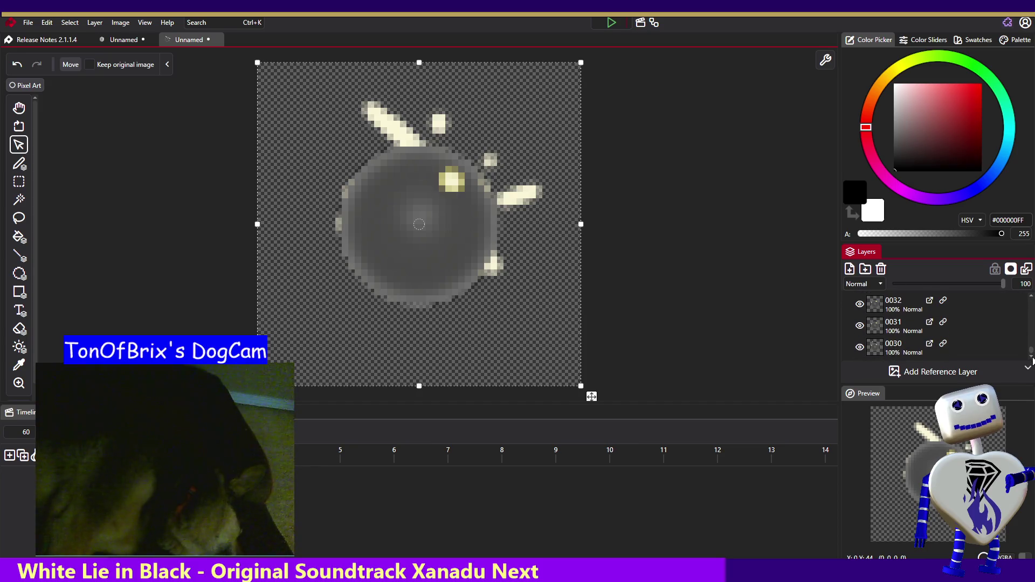
left_click(880, 269)
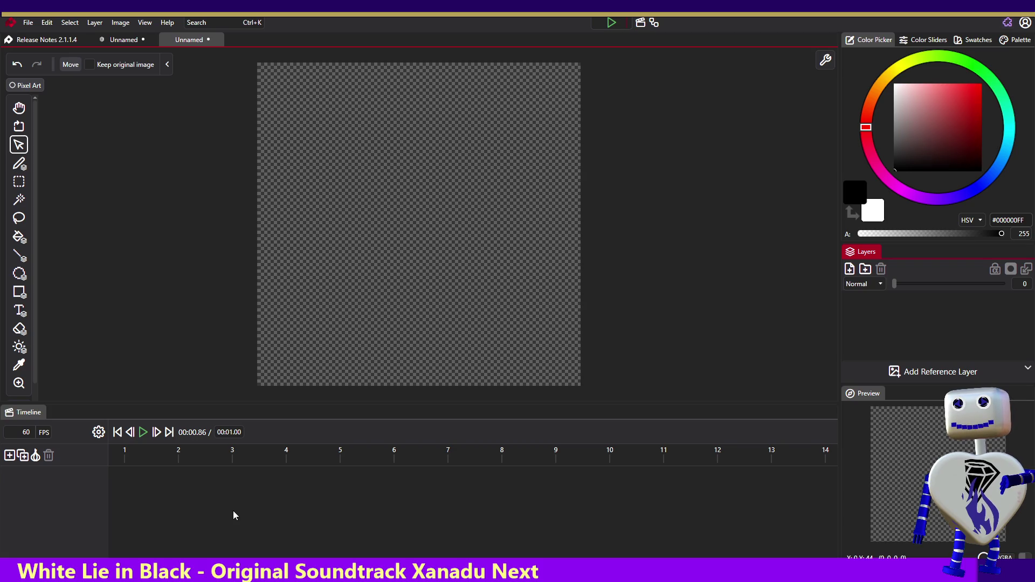
Paste the blurred circle image as a layer and move the playhead to frame 3
key("ctrl+v")
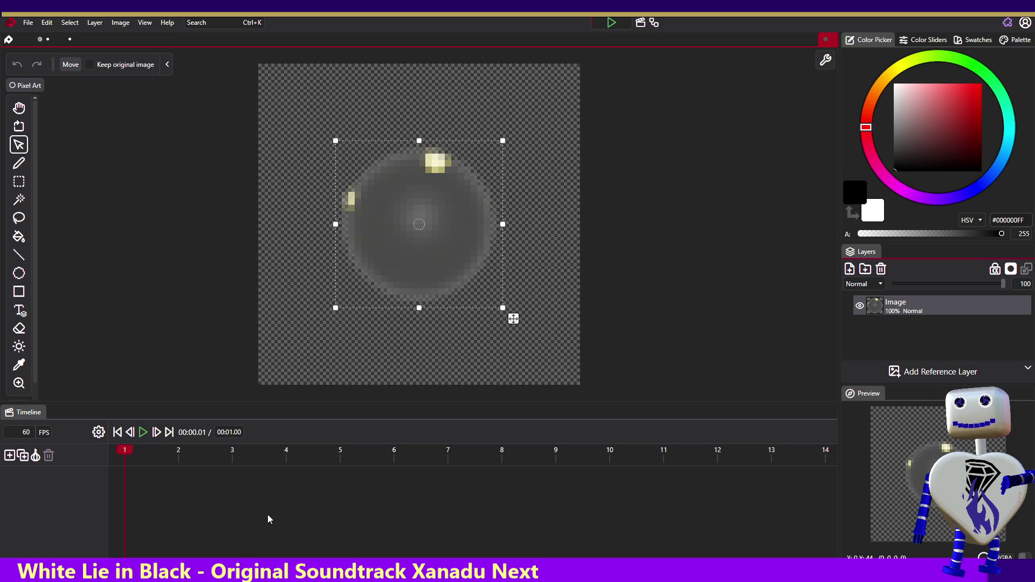
left_click(129, 454)
mouse_move(129, 454)
left_mouse_down()
mouse_move(237, 453)
mouse_move(107, 463)
left_mouse_up()
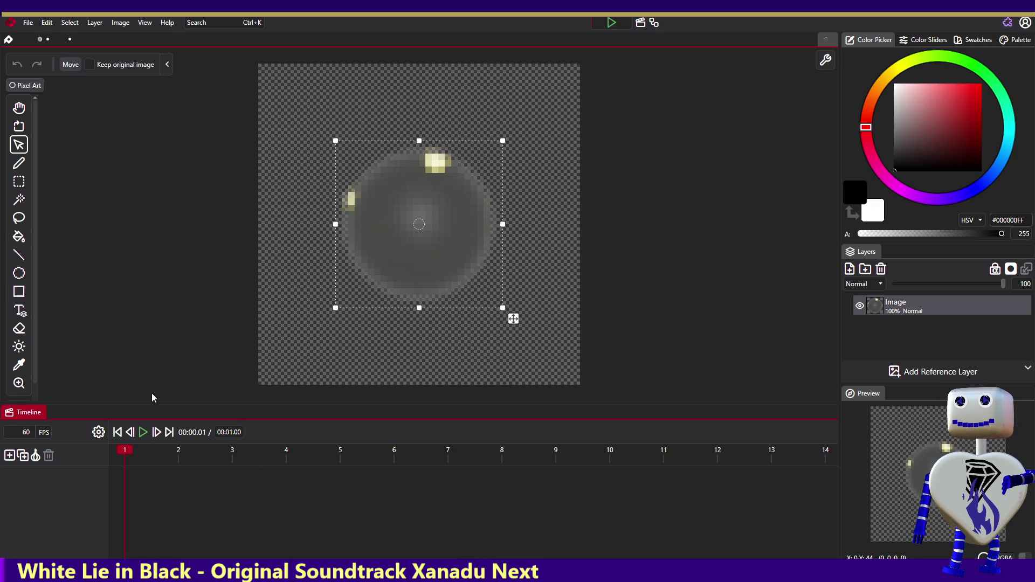
Delete the pasted Image layer, leaving the canvas empty
right_click(899, 306)
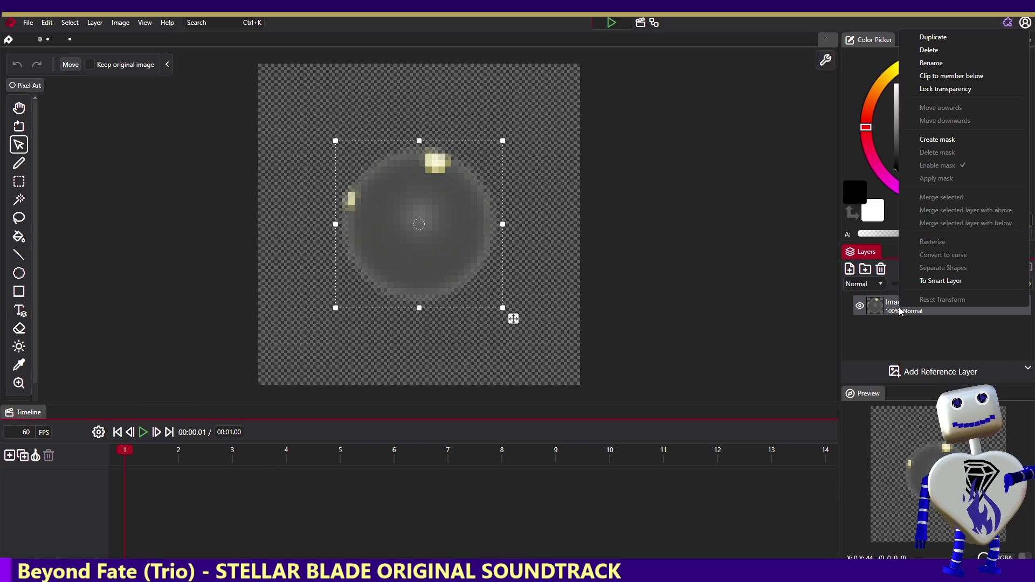
left_click(949, 50)
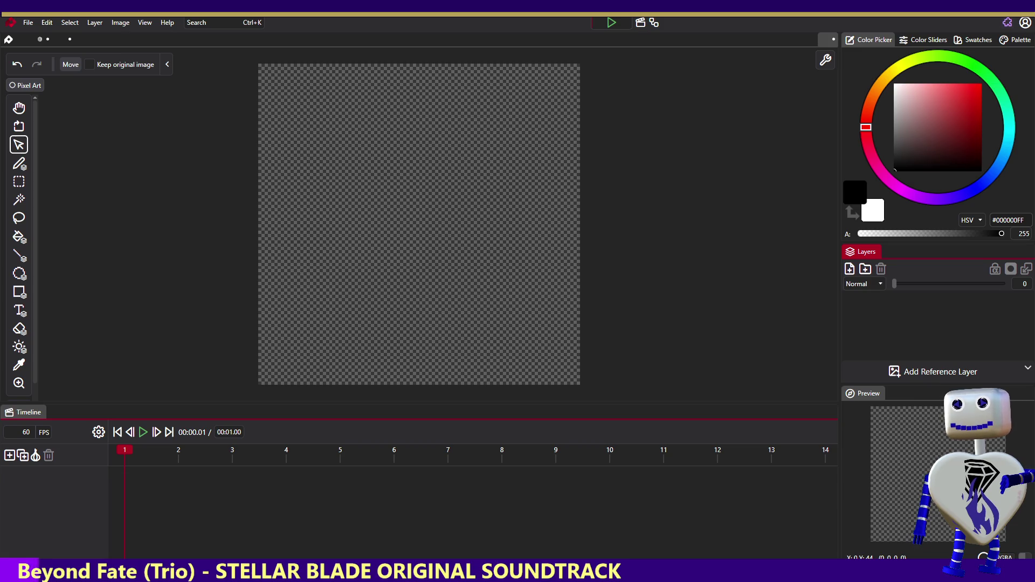
left_click(318, 345)
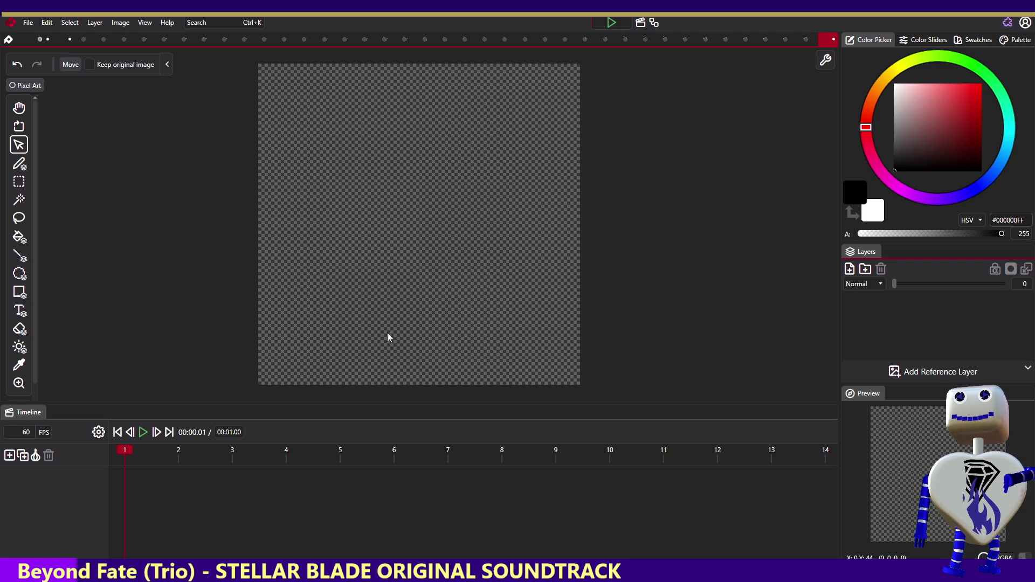
Close the small document that holds an Image layer
left_click(85, 40)
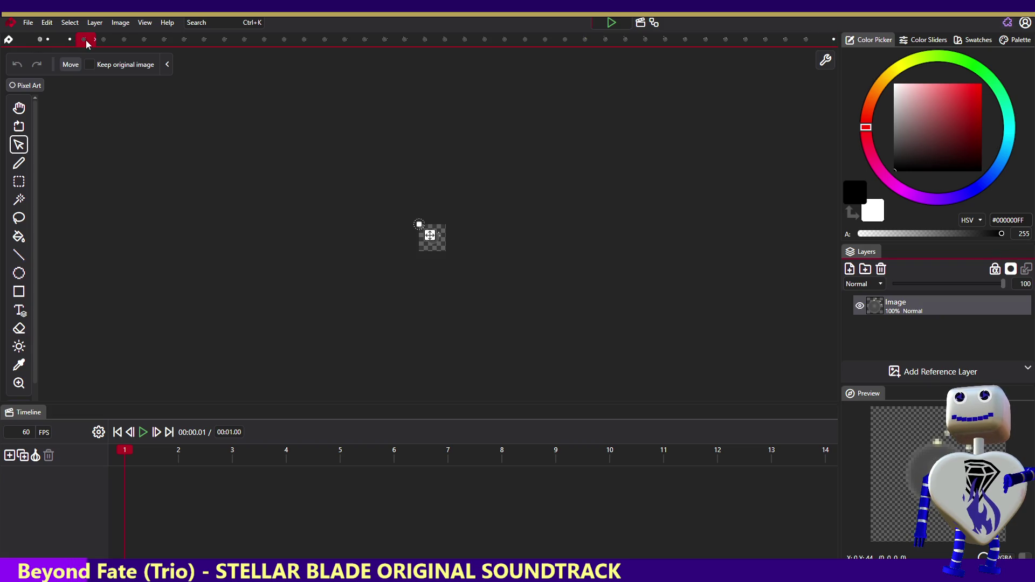
left_click(93, 40)
left_click(92, 40)
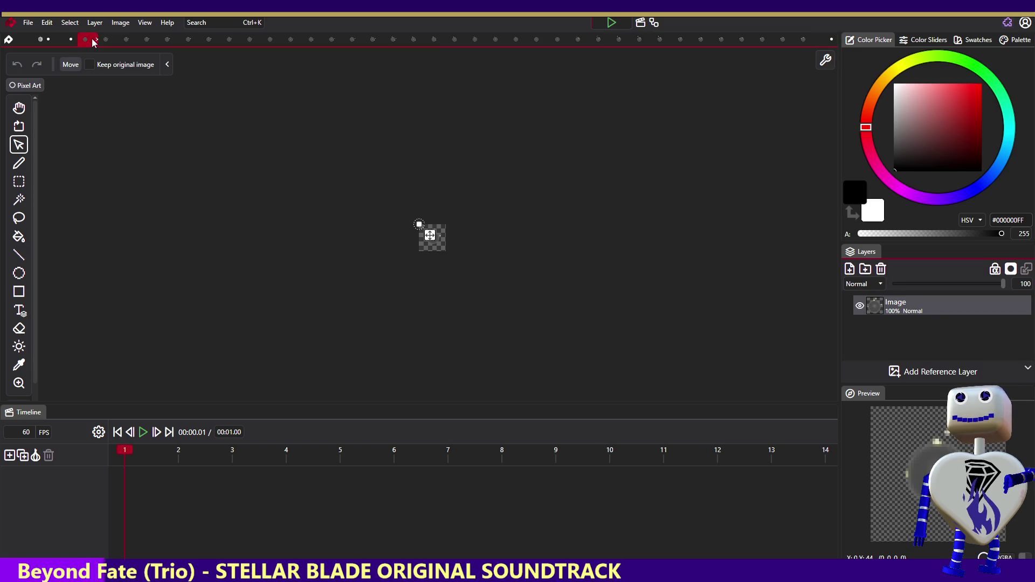
Open the Create new image dialog and dismiss it without creating an image
left_click(28, 23)
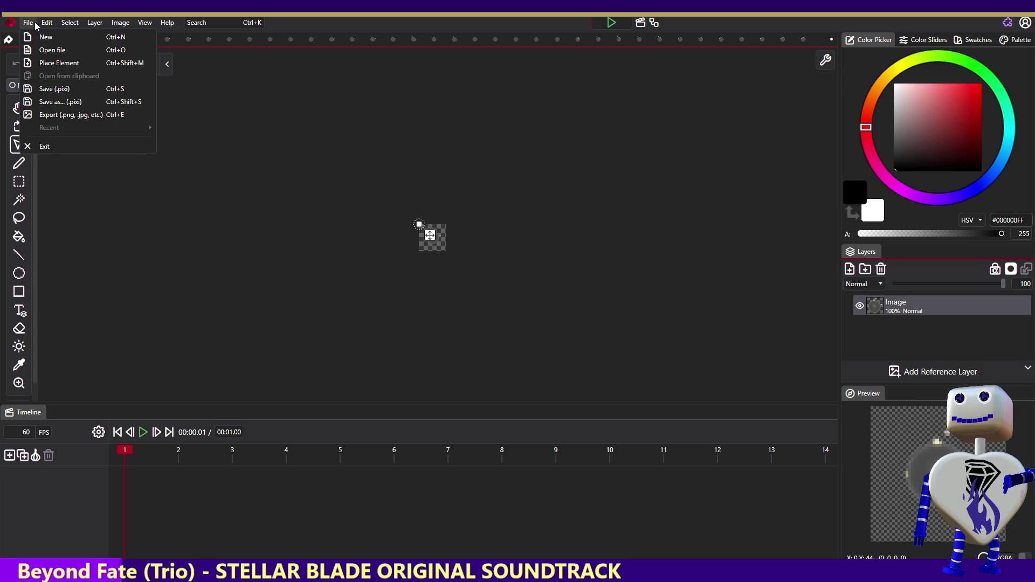
left_click(41, 35)
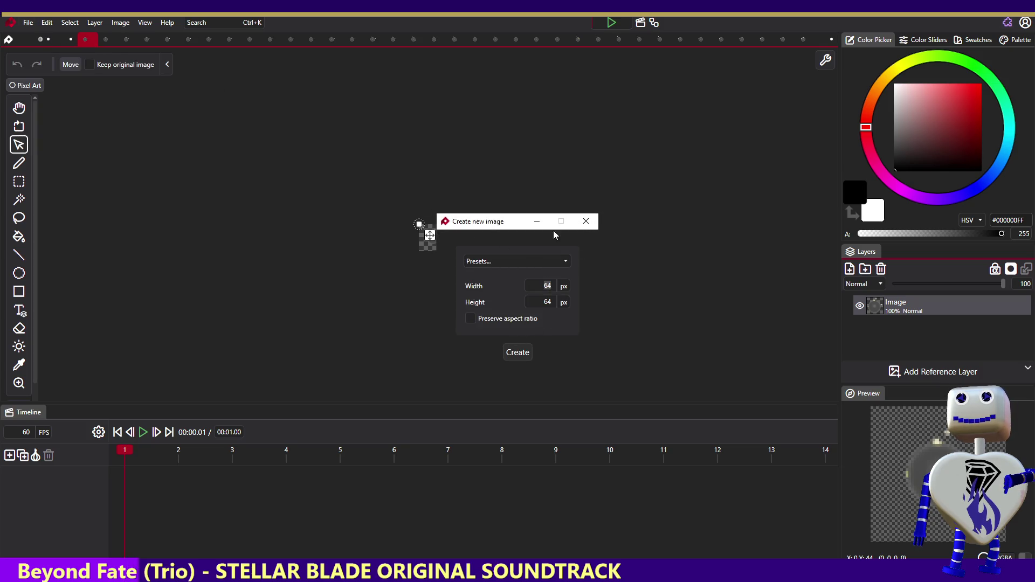
left_click(586, 222)
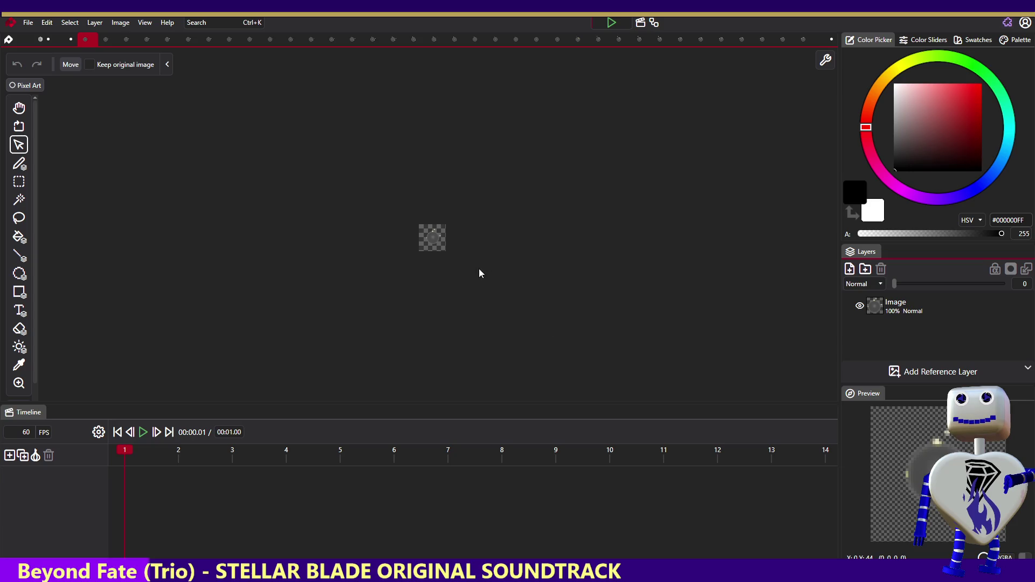
Close several leftover document tabs, including the small image document
left_click(93, 39)
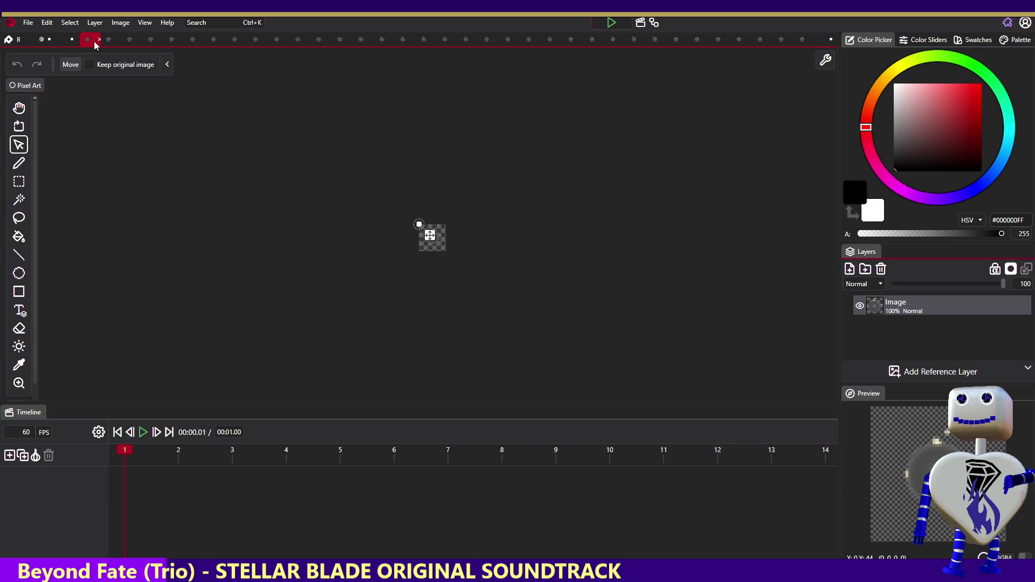
left_click(98, 39)
left_click(100, 40)
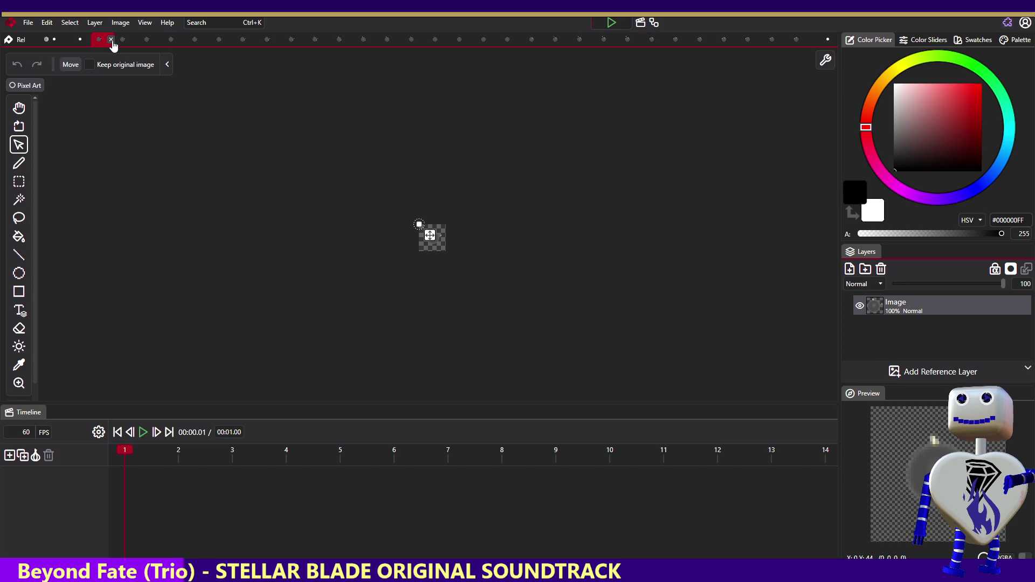
left_click(110, 40)
left_click(123, 41)
left_click(124, 40)
Apply Close Others to the current document tab, discarding unsaved changes in both prompts
right_click(88, 40)
left_click(89, 43)
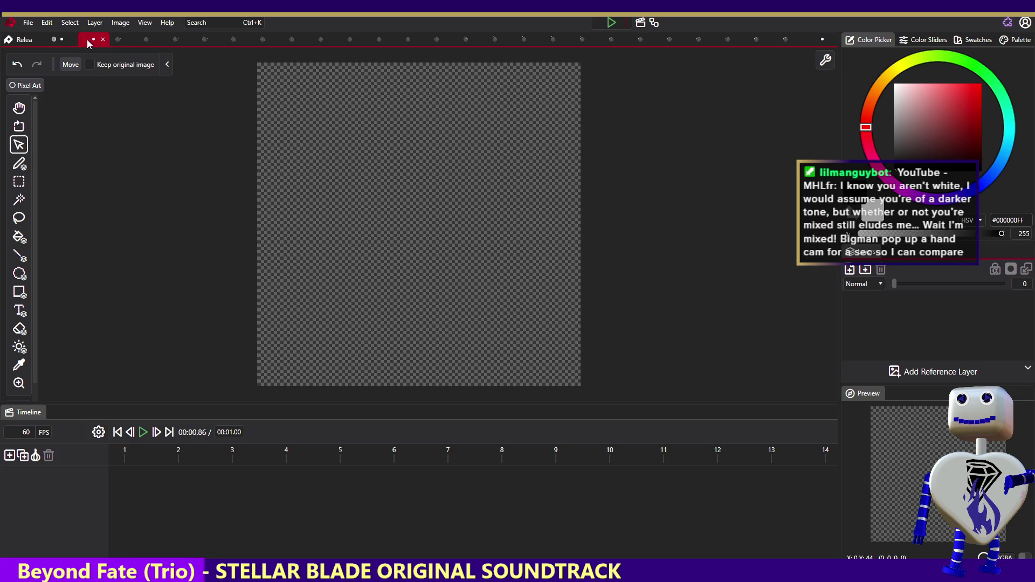
right_click(90, 43)
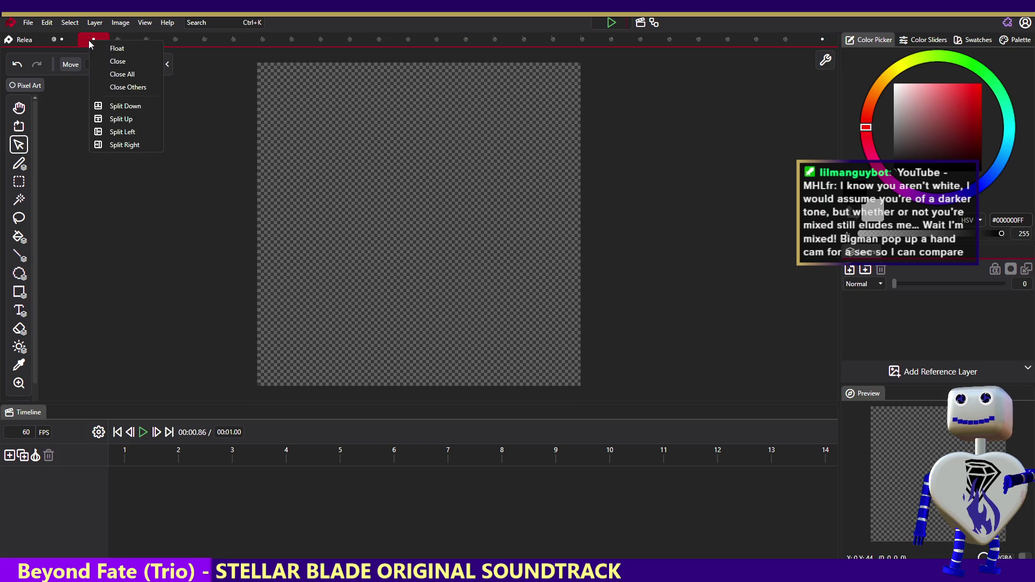
left_click(102, 87)
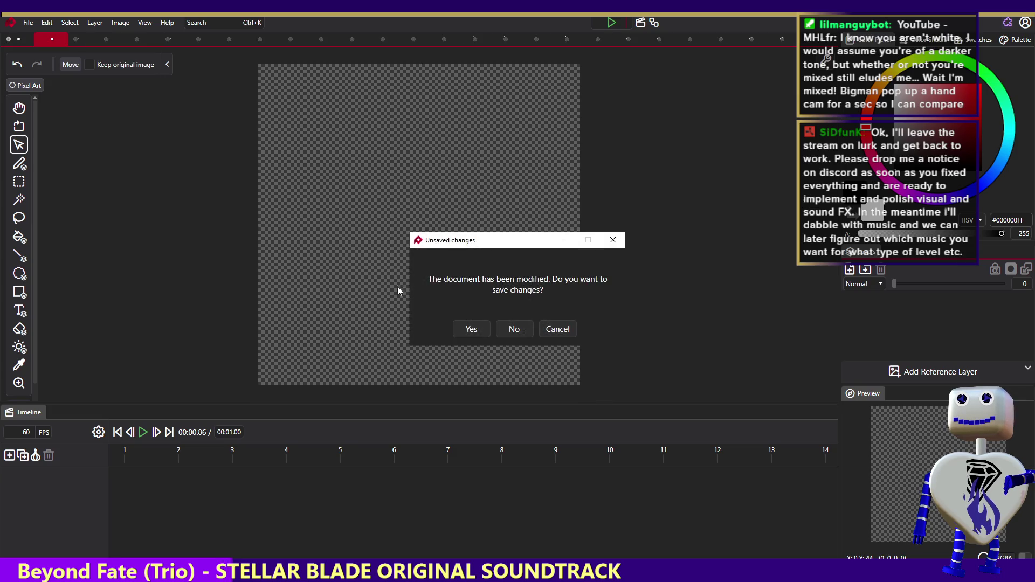
left_click(513, 328)
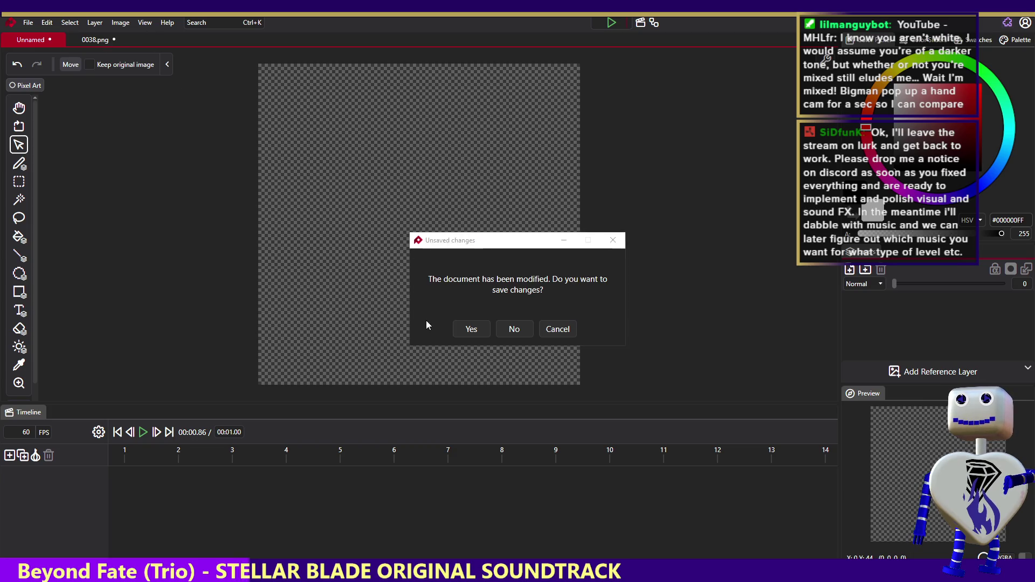
left_click(514, 331)
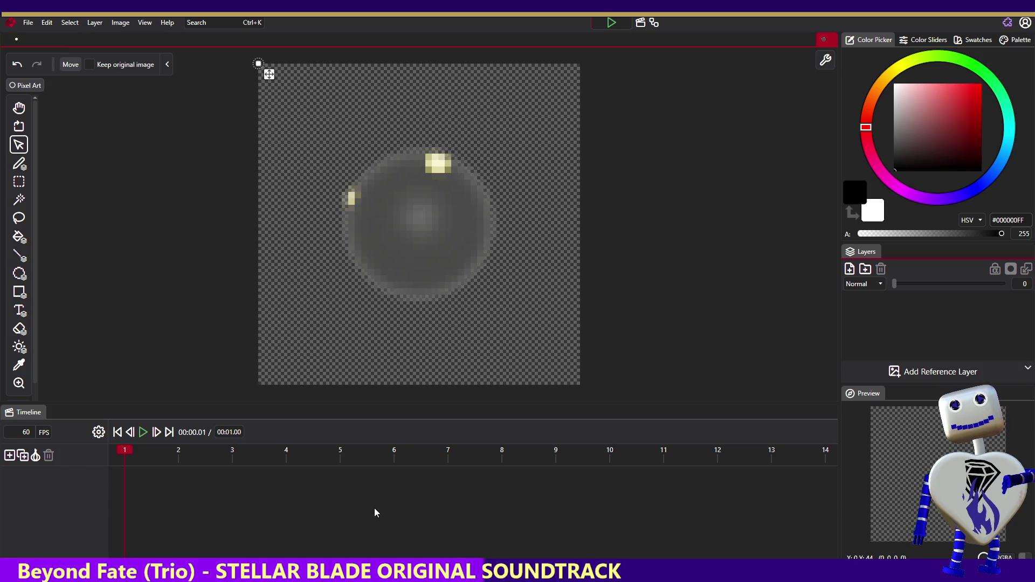
Preview the animation frames, then delete the Image layer holding the grey ball
left_click_drag(129, 451, 109, 454)
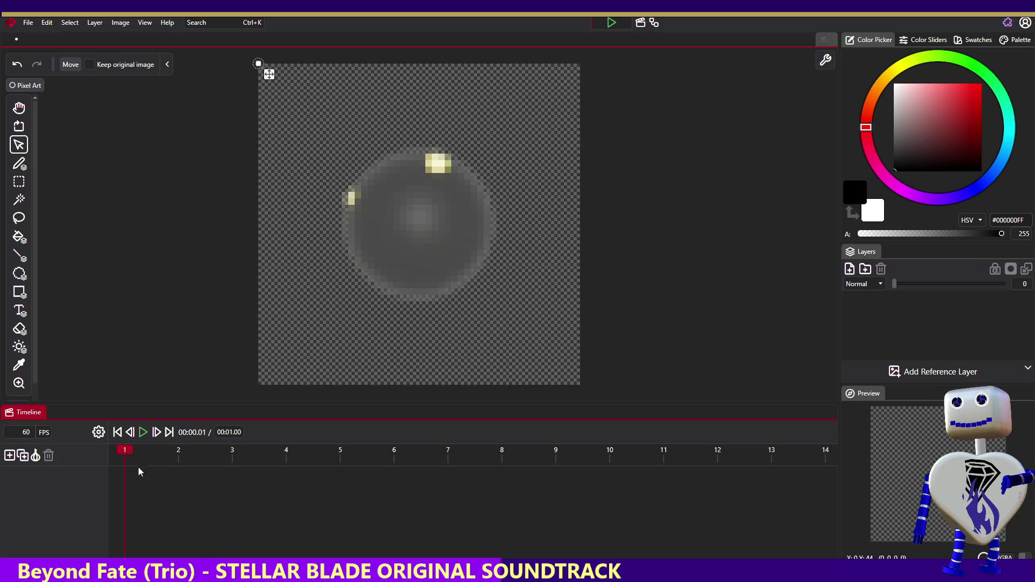
left_click(501, 449)
left_click(339, 449)
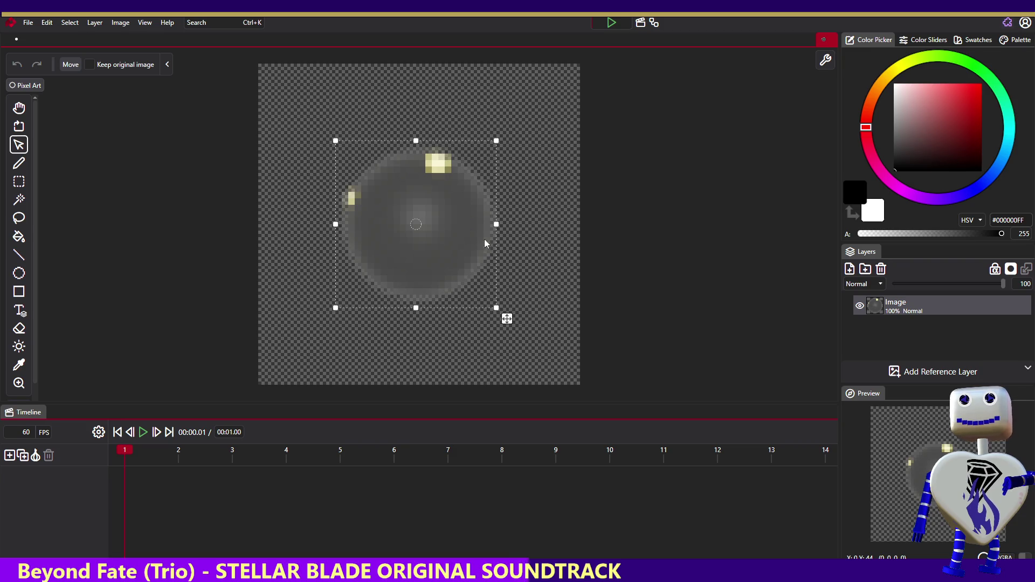
right_click(921, 306)
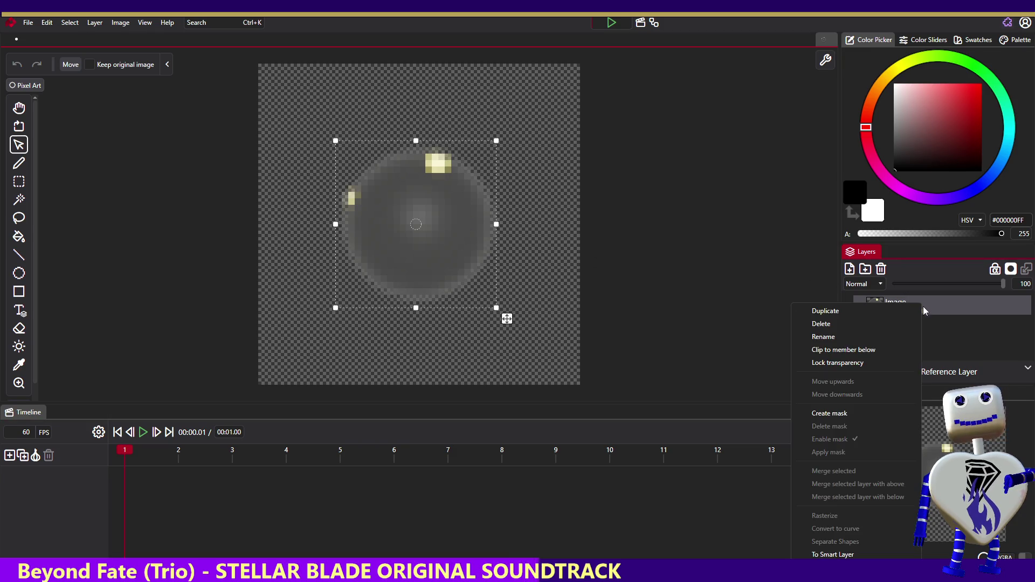
left_click(897, 327)
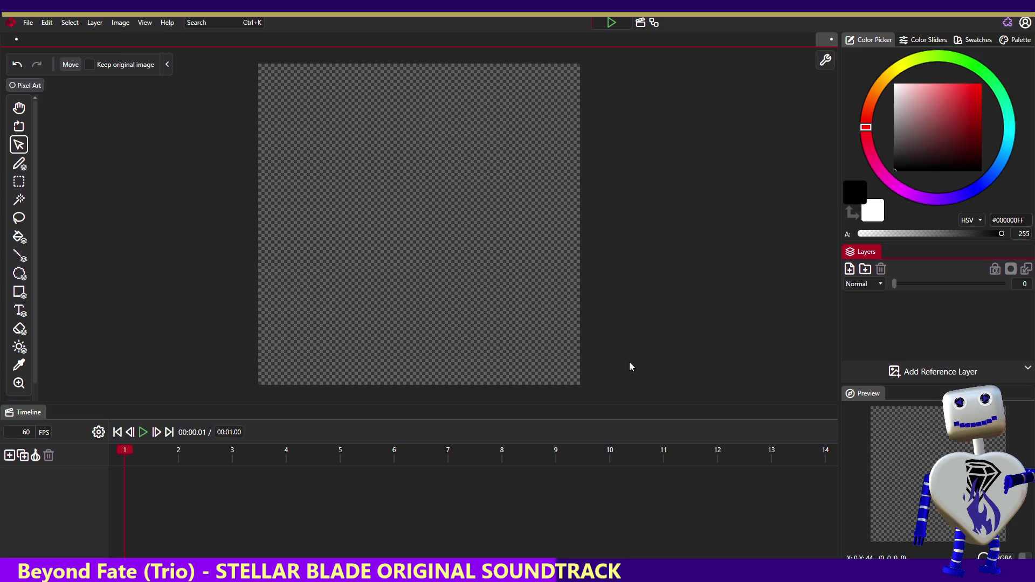
Focus the animation timeline and show the Edit menu's commands, then close the menu
left_click(182, 456)
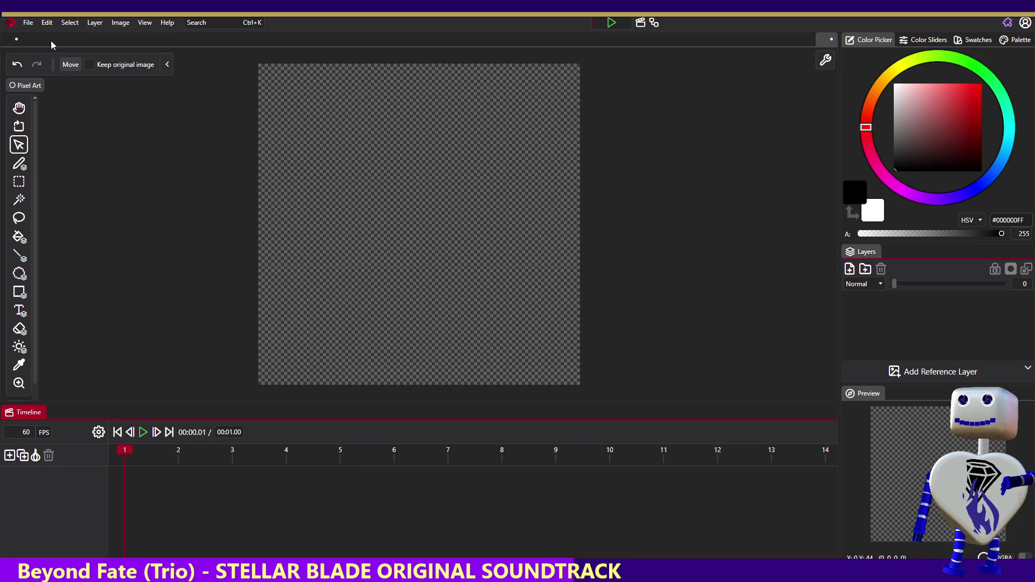
left_click(47, 22)
mouse_move(32, 24)
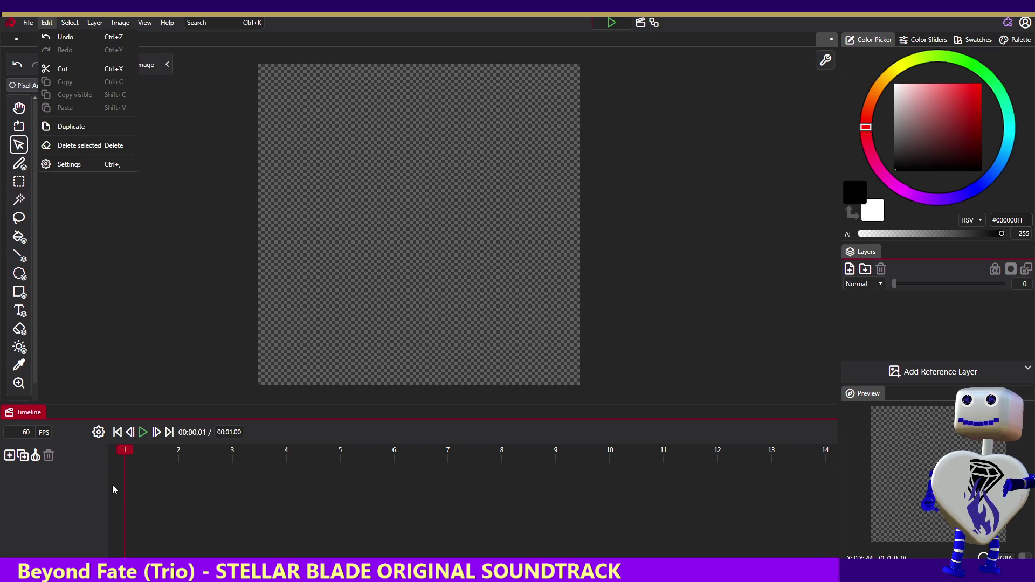
left_click(121, 448)
Move the playhead to frame 3, back to frame 1, then play the animation
left_click(225, 452)
left_click(119, 453)
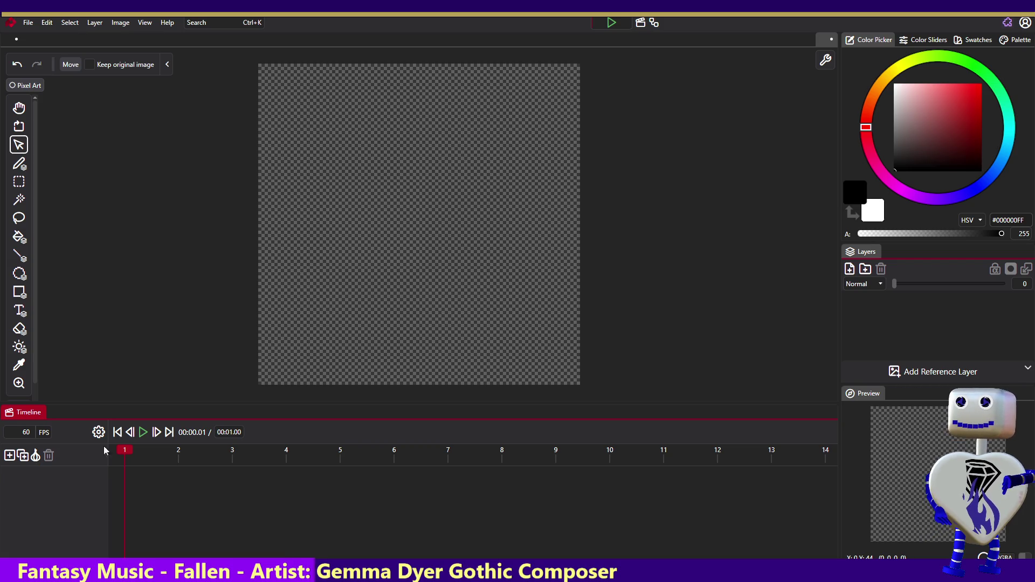
left_click(143, 432)
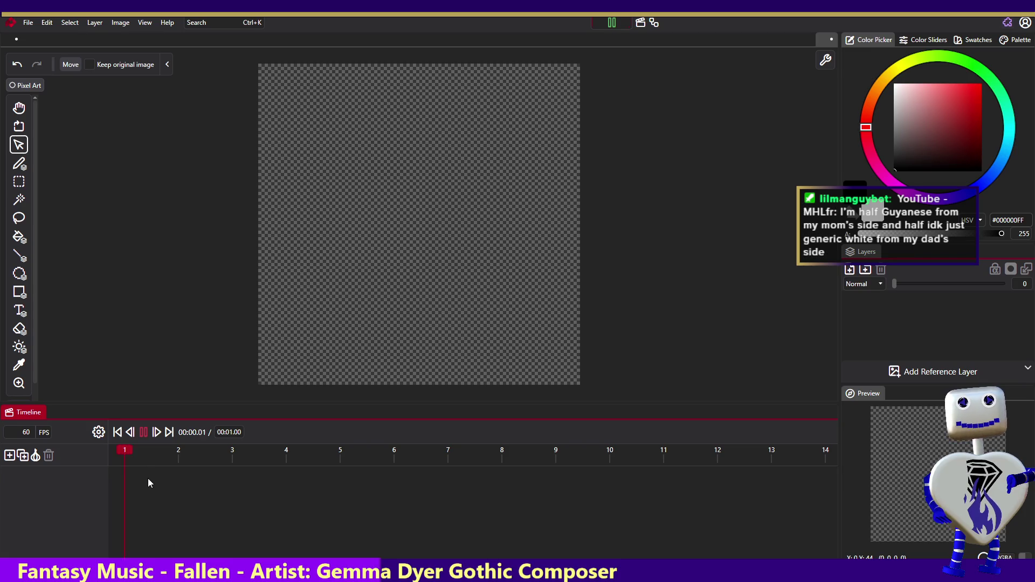
Pause playback at 00:00.90 and glance at the onion-skin settings without changing them
left_click(144, 433)
left_click(98, 432)
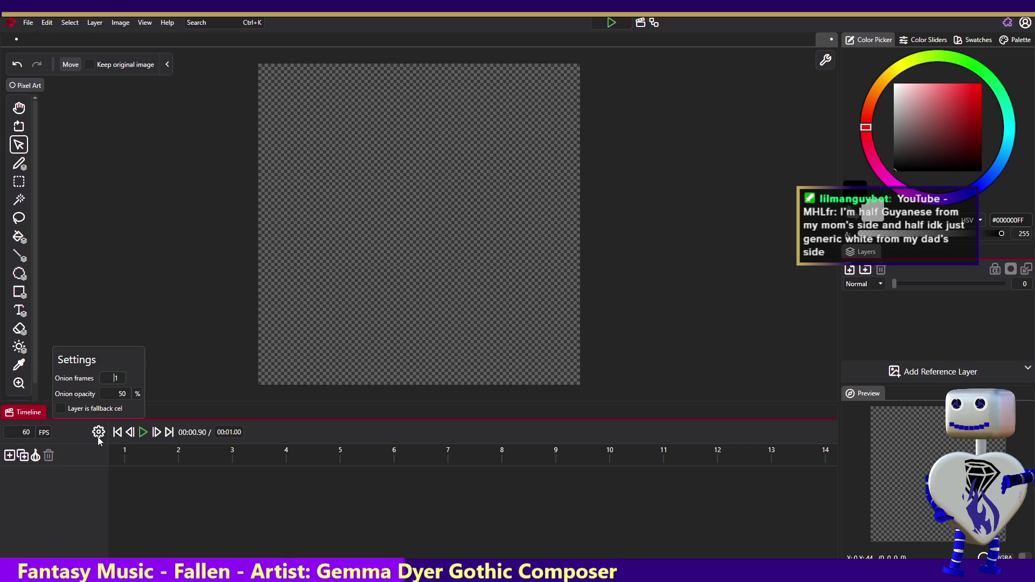
left_click(99, 437)
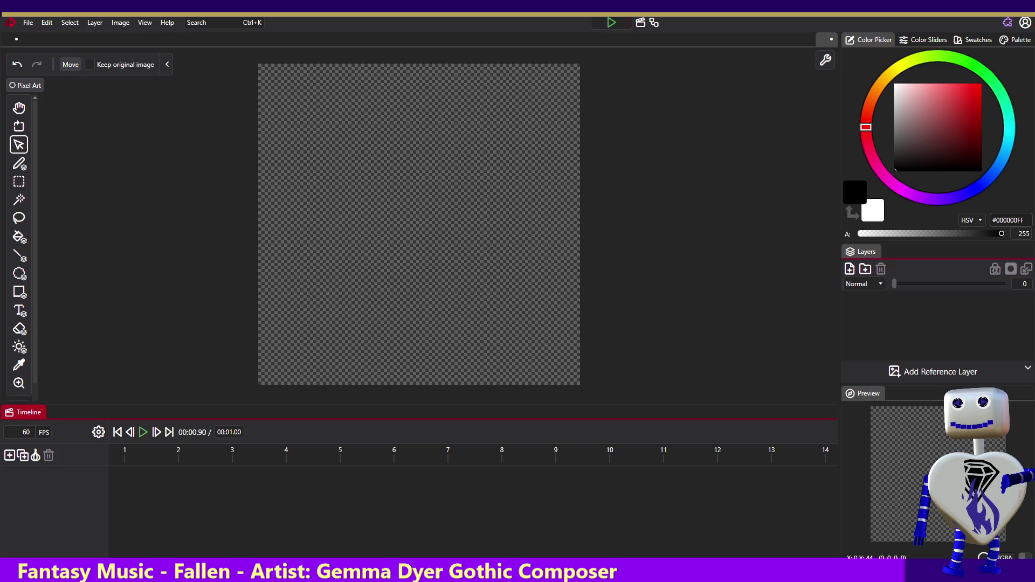
left_click(32, 24)
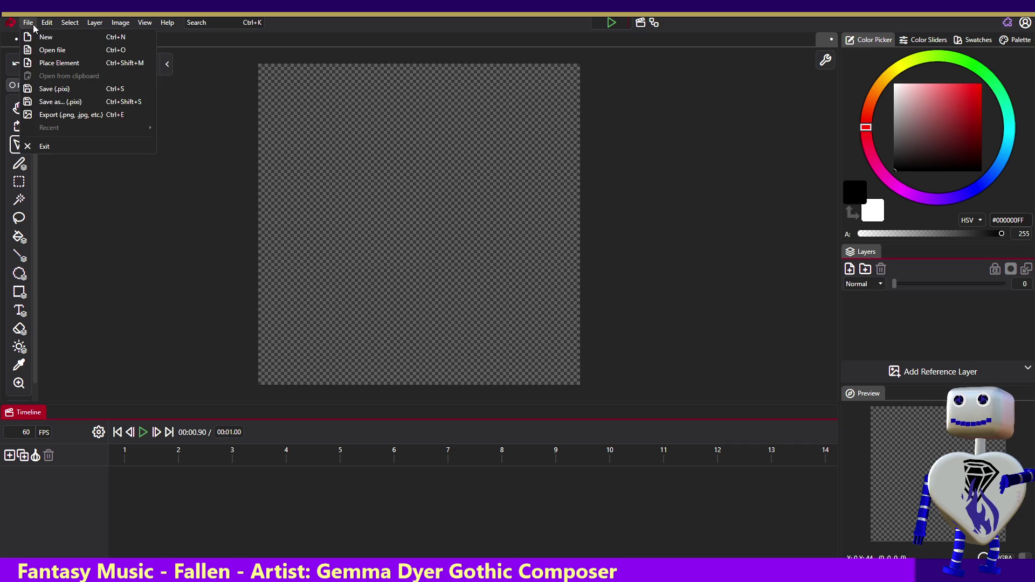
left_click(53, 51)
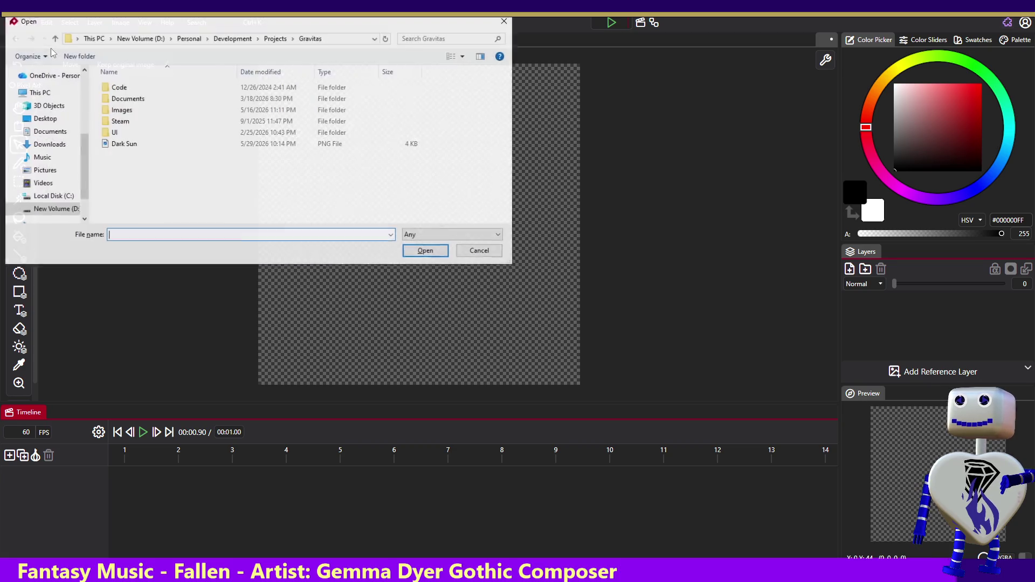
key("Escape")
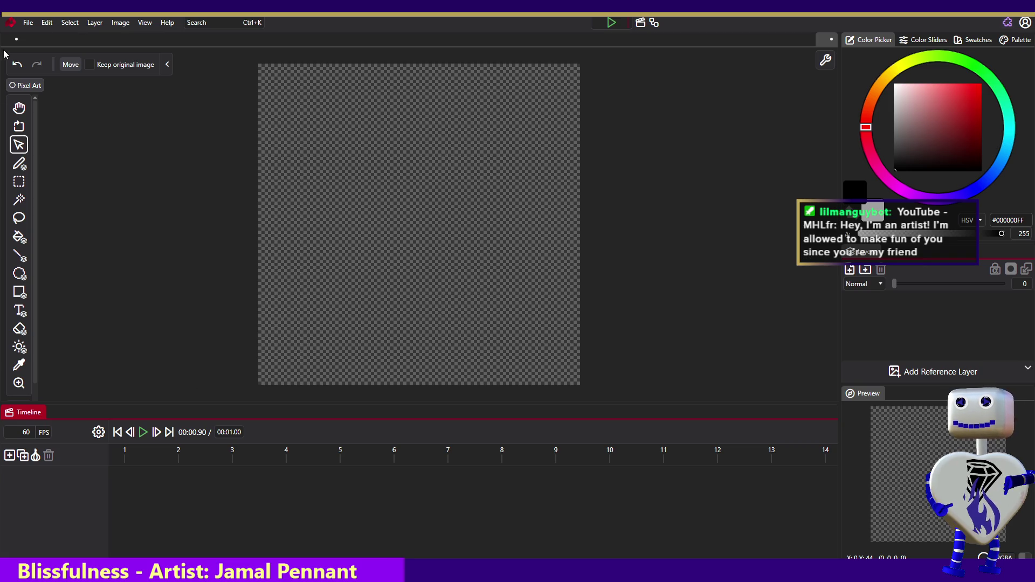
Check the File menu without choosing anything, then bring up the Image menu's resize, rotate and flip commands
left_click(35, 25)
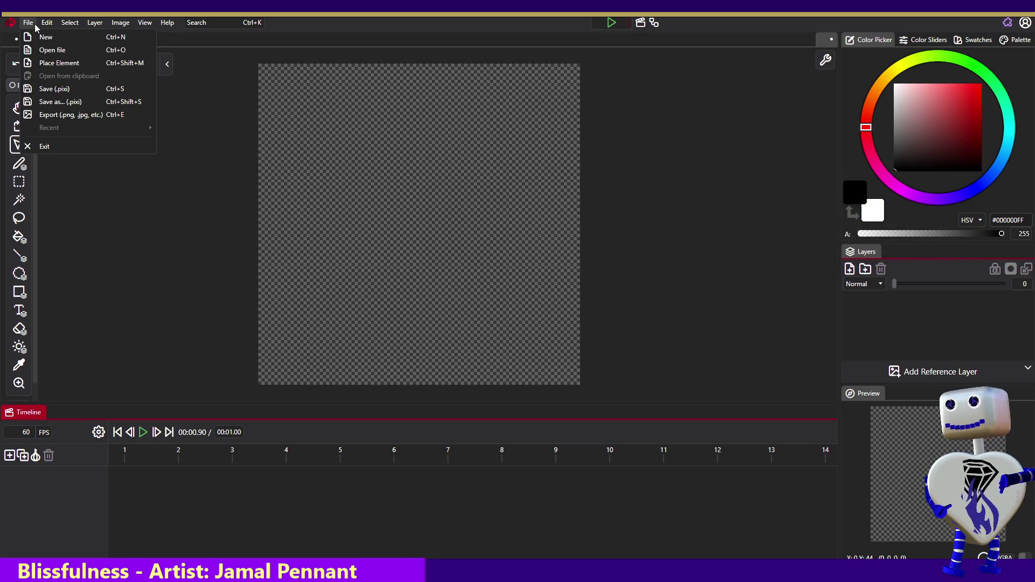
left_click(45, 65)
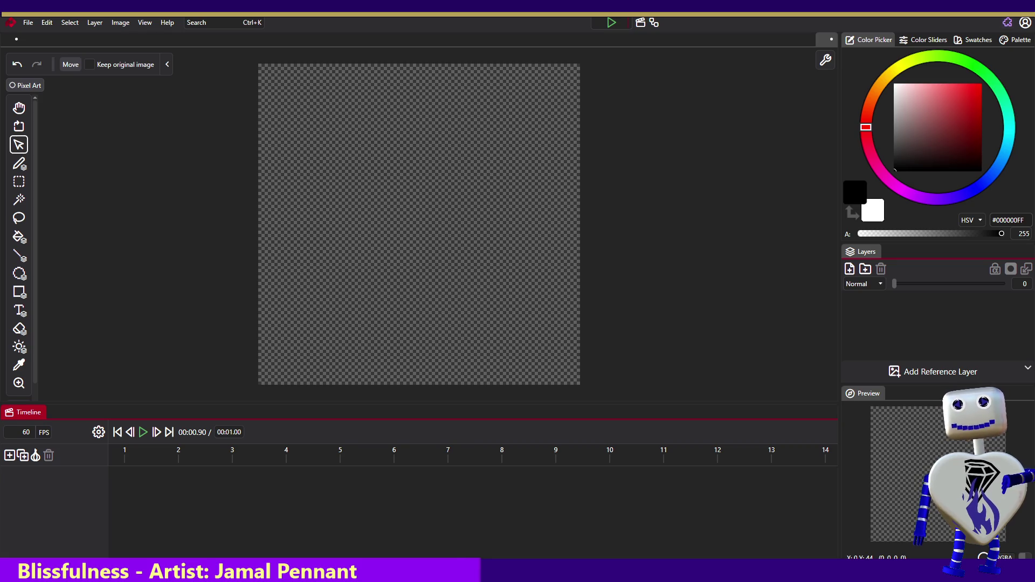
left_click(26, 23)
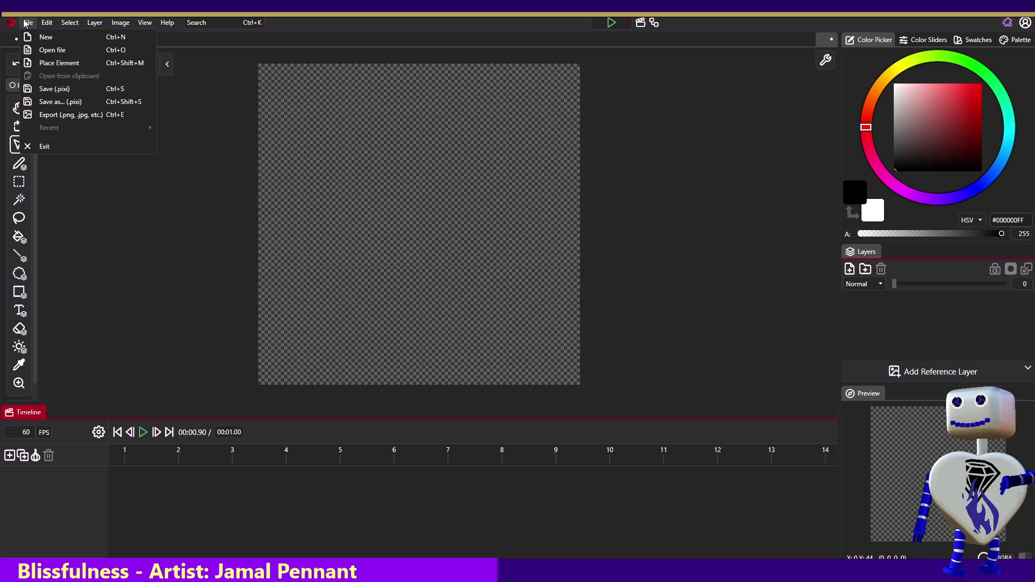
mouse_move(46, 24)
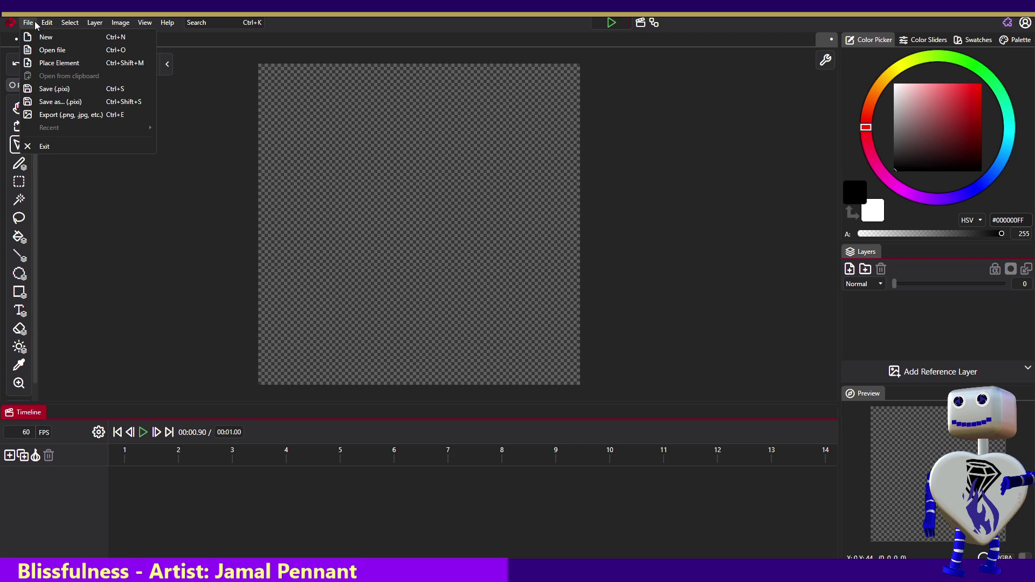
mouse_move(138, 28)
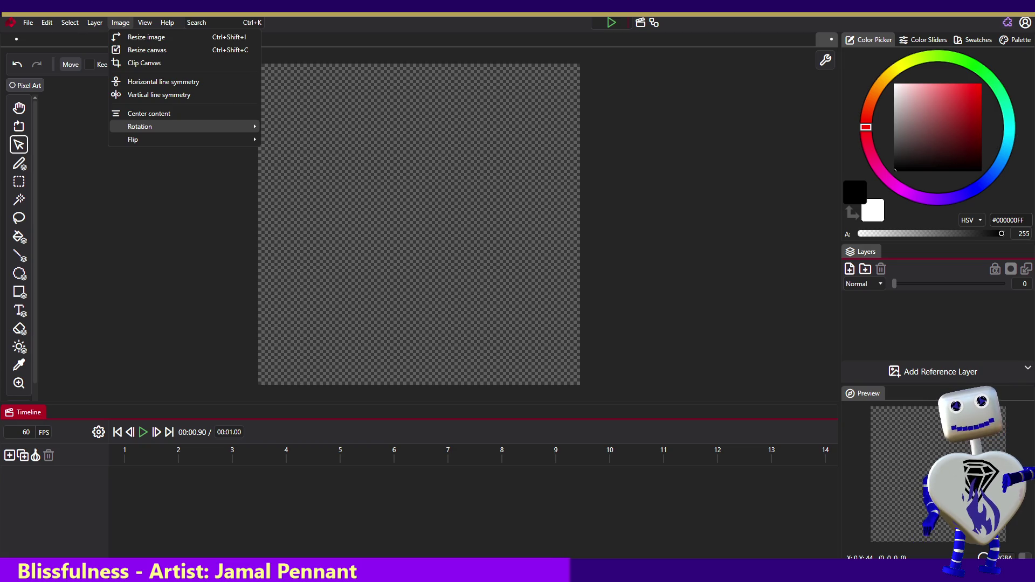
Dismiss the Image menu with Escape, leaving the image unchanged
key("Escape")
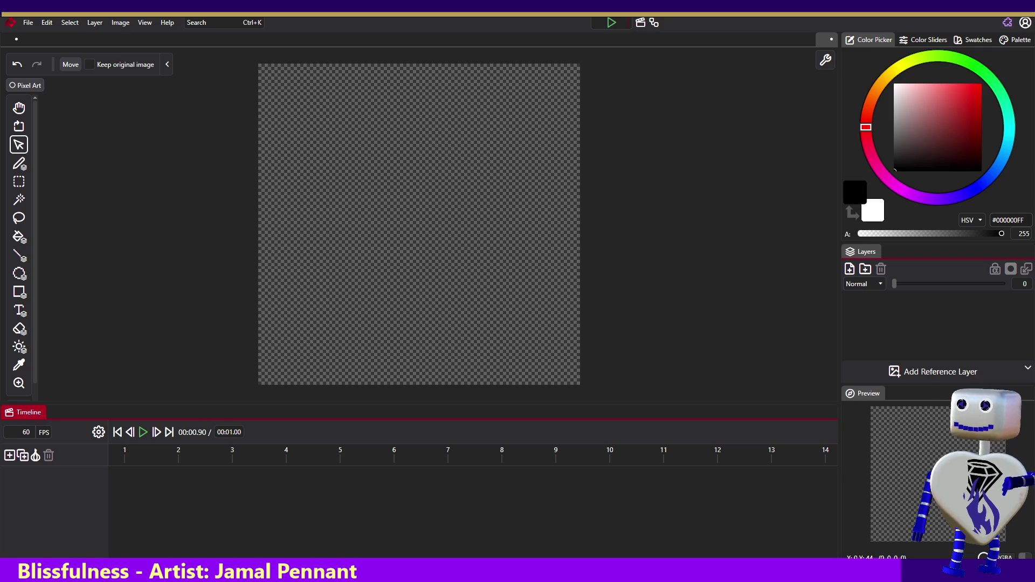
Jump the playhead to frame 5, then scrub it back to frame 1
left_click(137, 452)
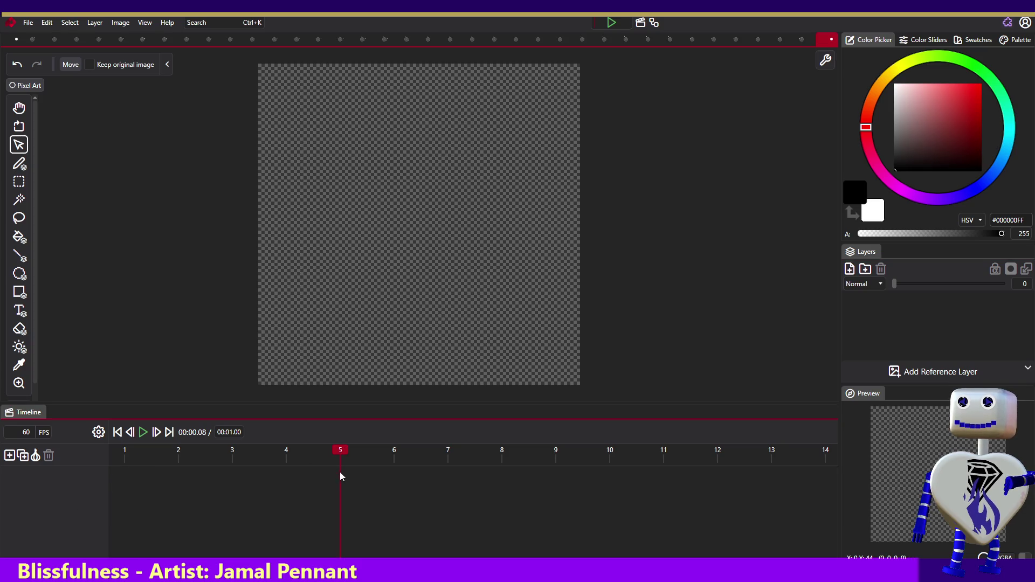
mouse_move(326, 453)
left_mouse_down()
mouse_move(158, 454)
mouse_move(891, 452)
left_mouse_up()
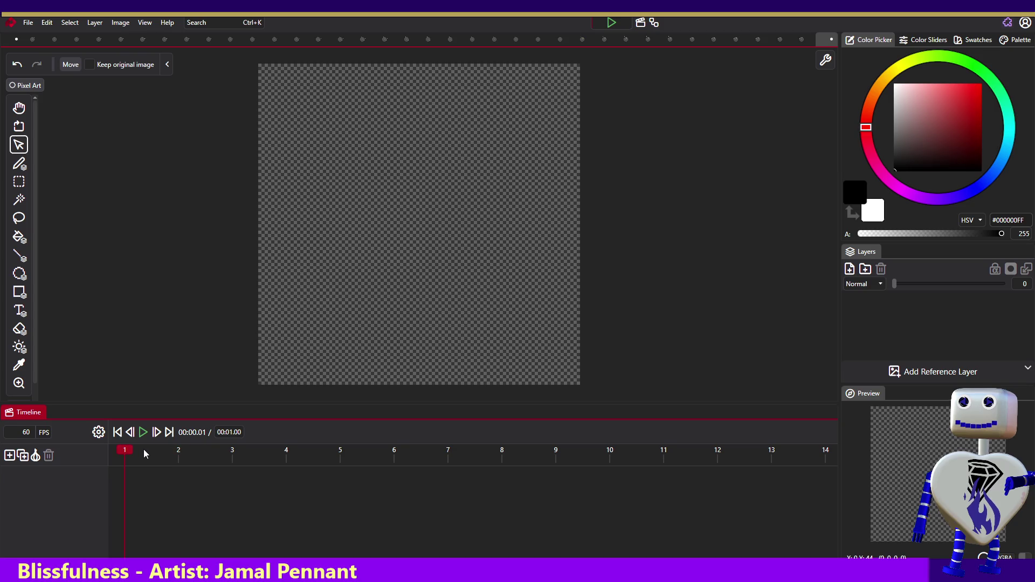